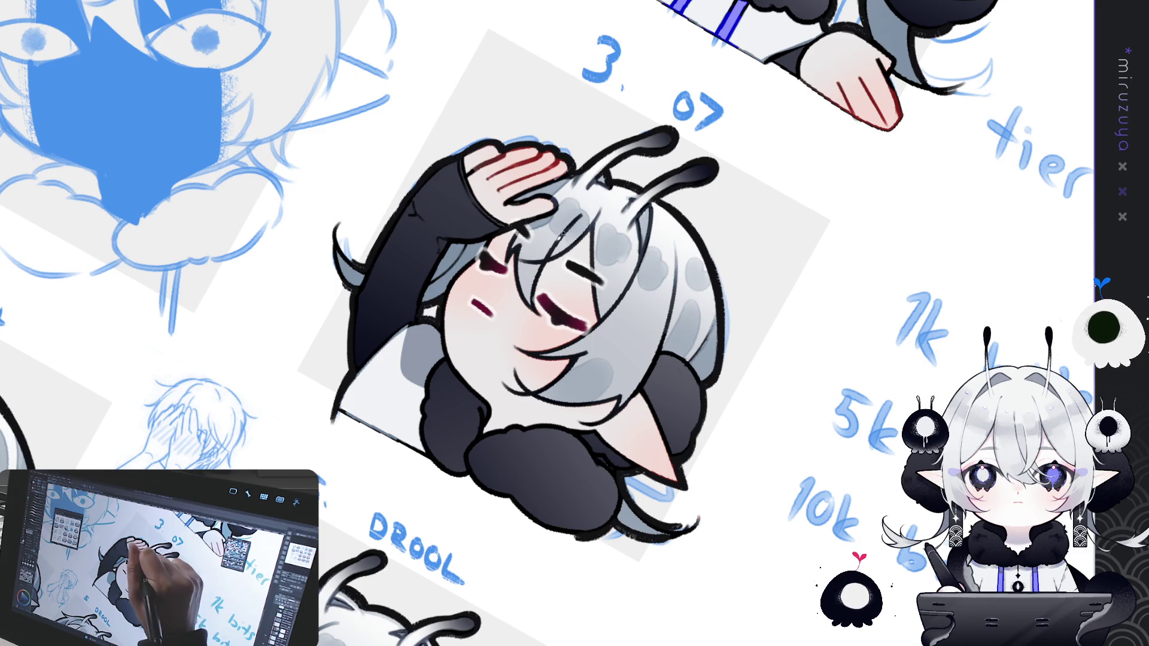
Tilt and pan around the sleepy saluting 3. 07 emote, then straighten and pan toward 2. FADE.
{"action": "key", "text": "ctrl+@"}
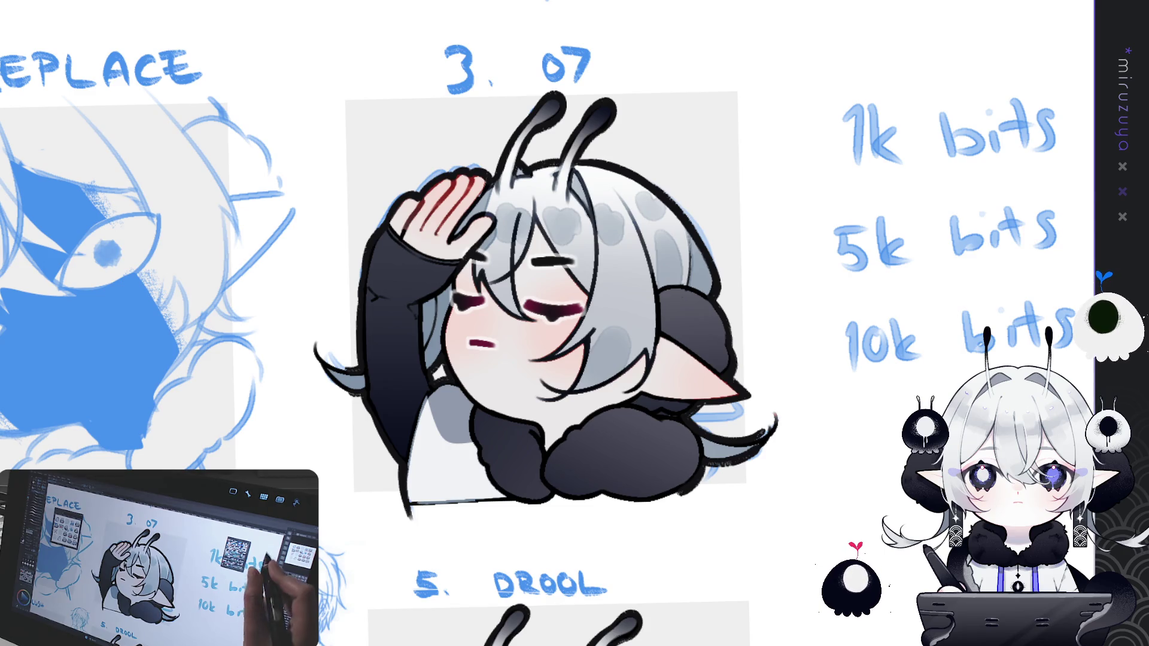
{"action": "mouse_move", "coordinate": [784, 439]}
{"action": "left_mouse_down"}
{"action": "mouse_move", "coordinate": [815, 374]}
{"action": "mouse_move", "coordinate": [589, 241]}
{"action": "left_mouse_up"}
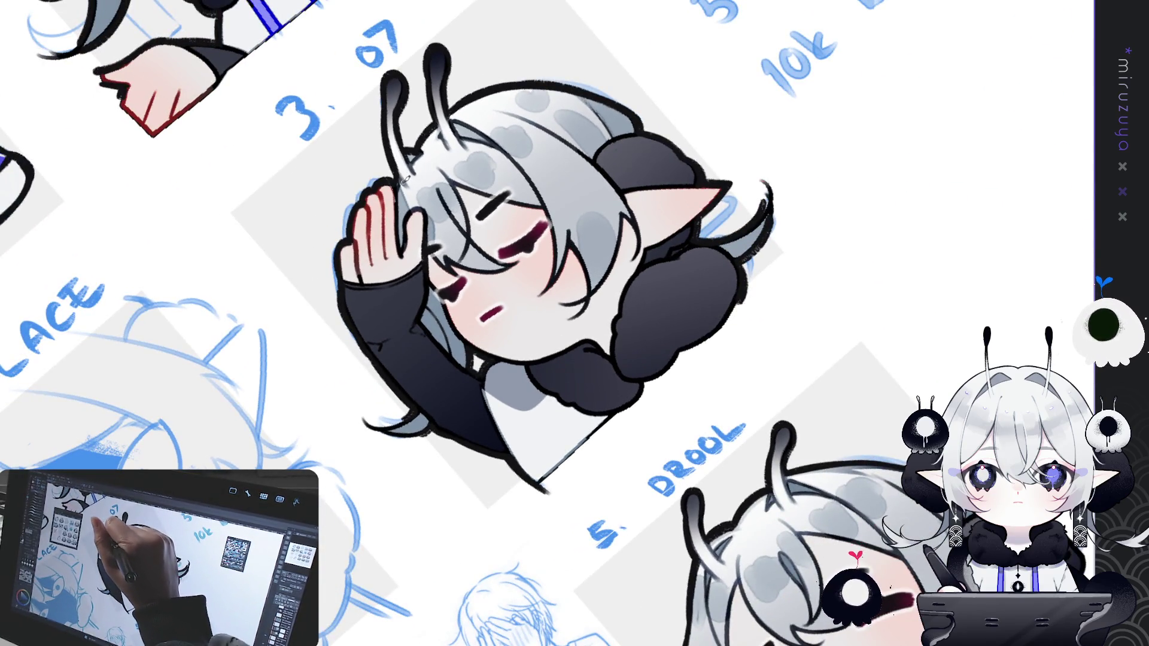
{"action": "mouse_move", "coordinate": [402, 643]}
{"action": "left_mouse_down"}
{"action": "mouse_move", "coordinate": [567, 551]}
{"action": "mouse_move", "coordinate": [767, 355]}
{"action": "left_mouse_up"}
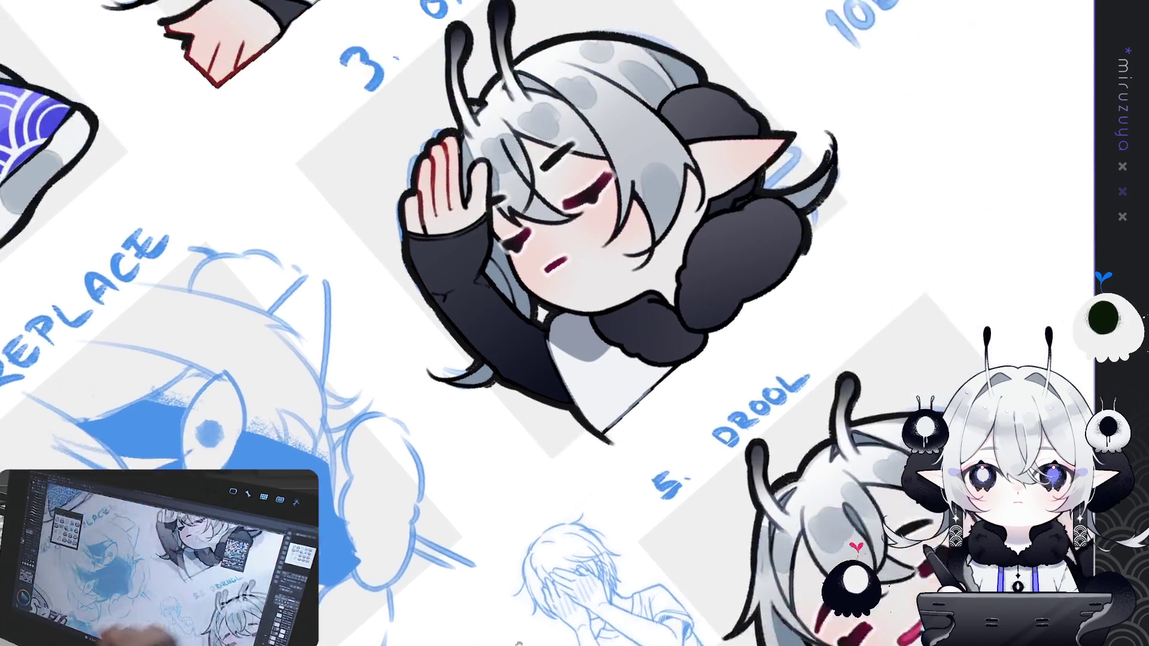
{"action": "left_click_drag", "start_coordinate": [778, 180], "coordinate": [443, 502]}
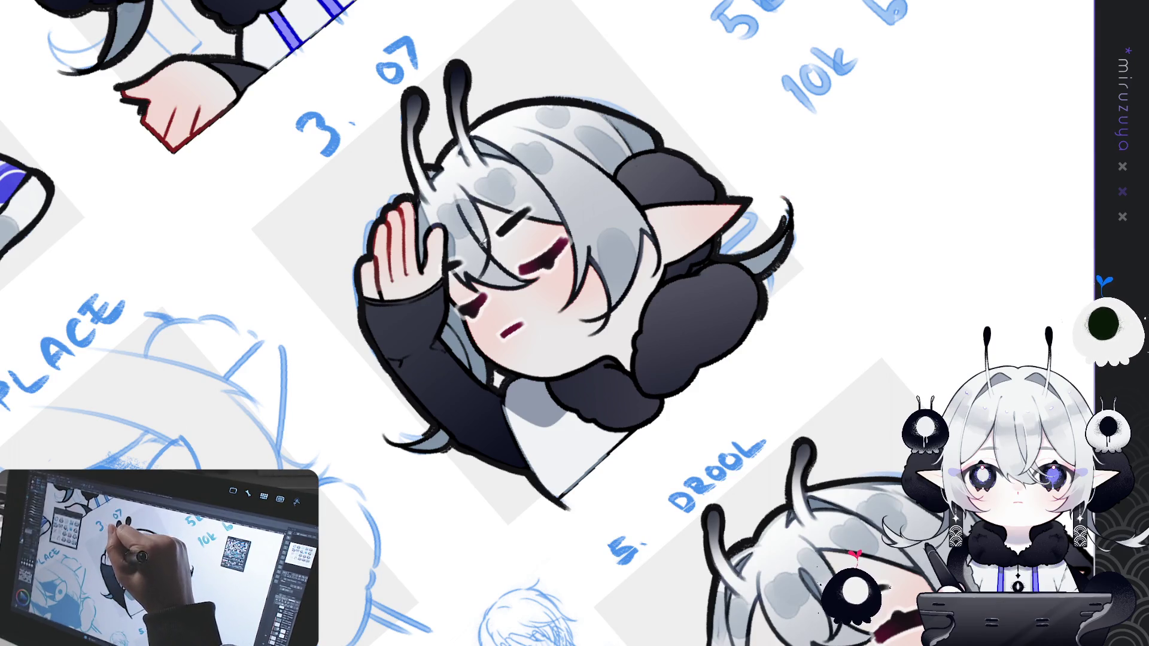
{"action": "key", "text": "ctrl+at"}
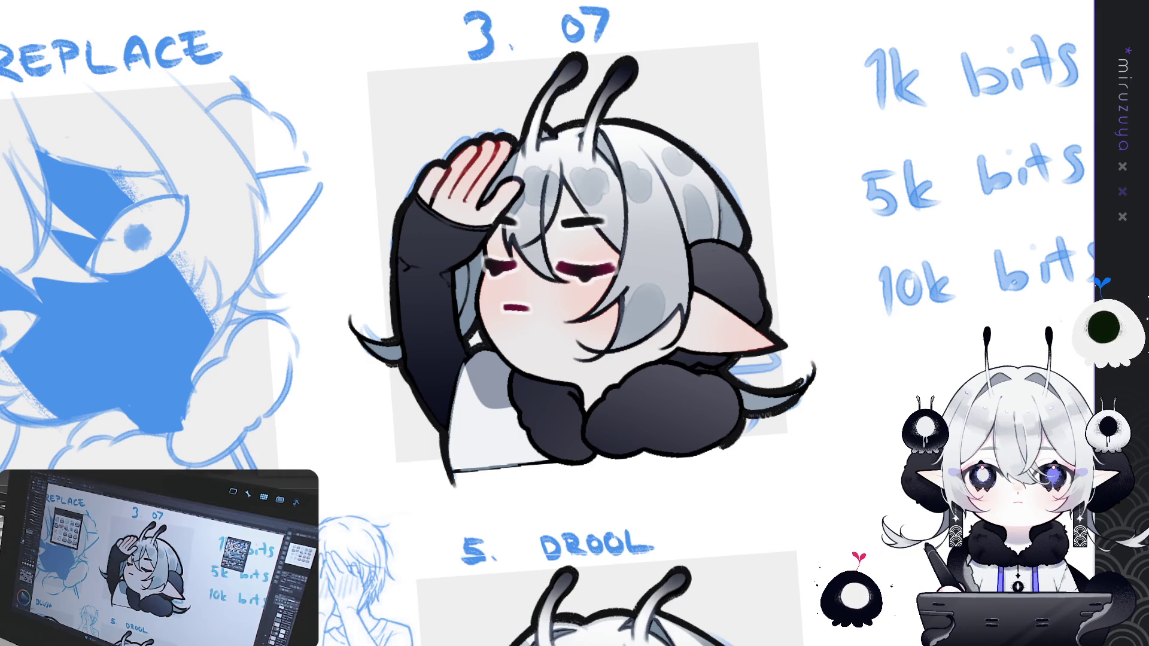
{"action": "left_click_drag", "start_coordinate": [575, 323], "coordinate": [778, 205]}
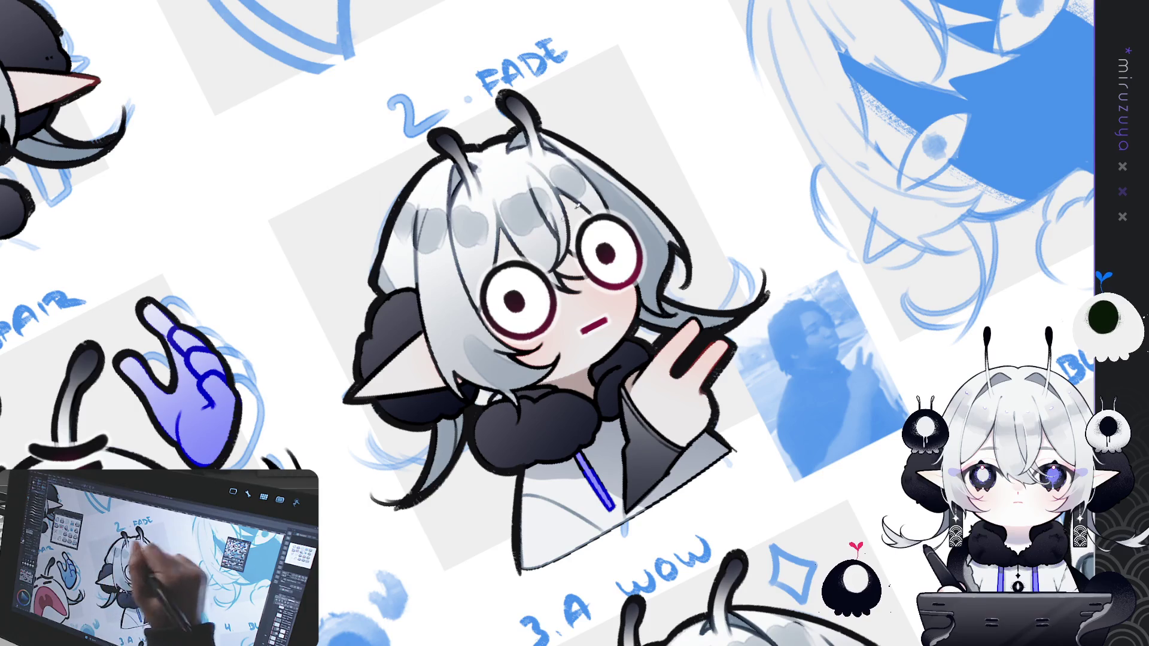
Straighten the view, inspect 2. FADE, then pan left to the head-pat and 1.A DESPAIR emotes.
{"action": "key", "text": "at"}
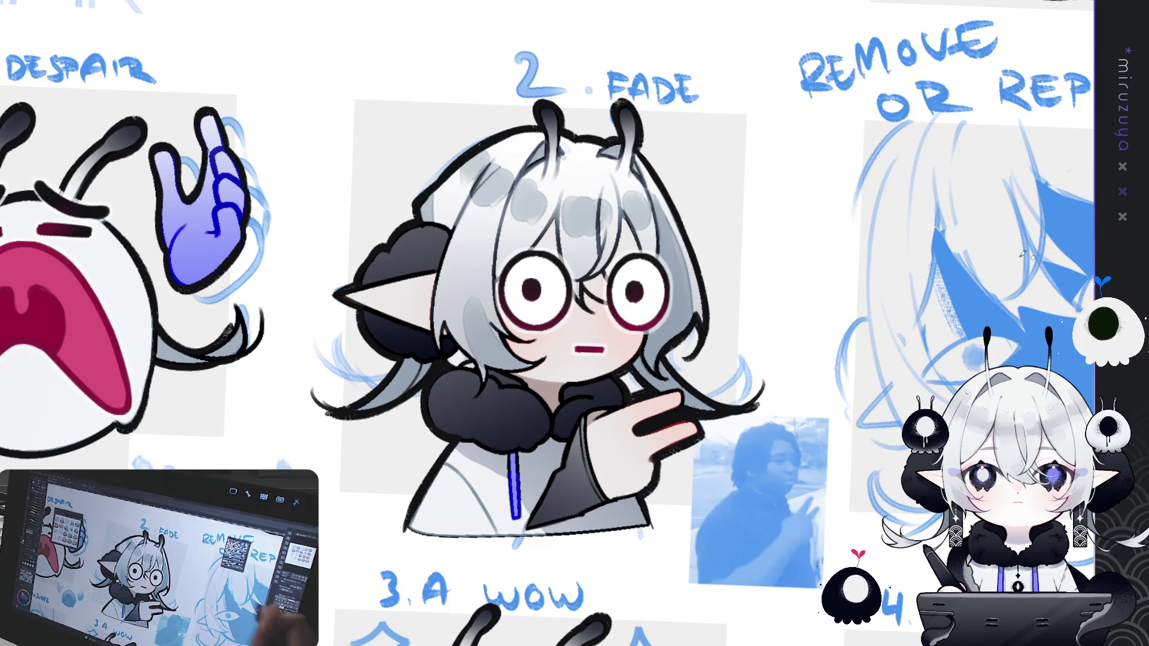
{"action": "left_click_drag", "start_coordinate": [476, 347], "coordinate": [554, 262]}
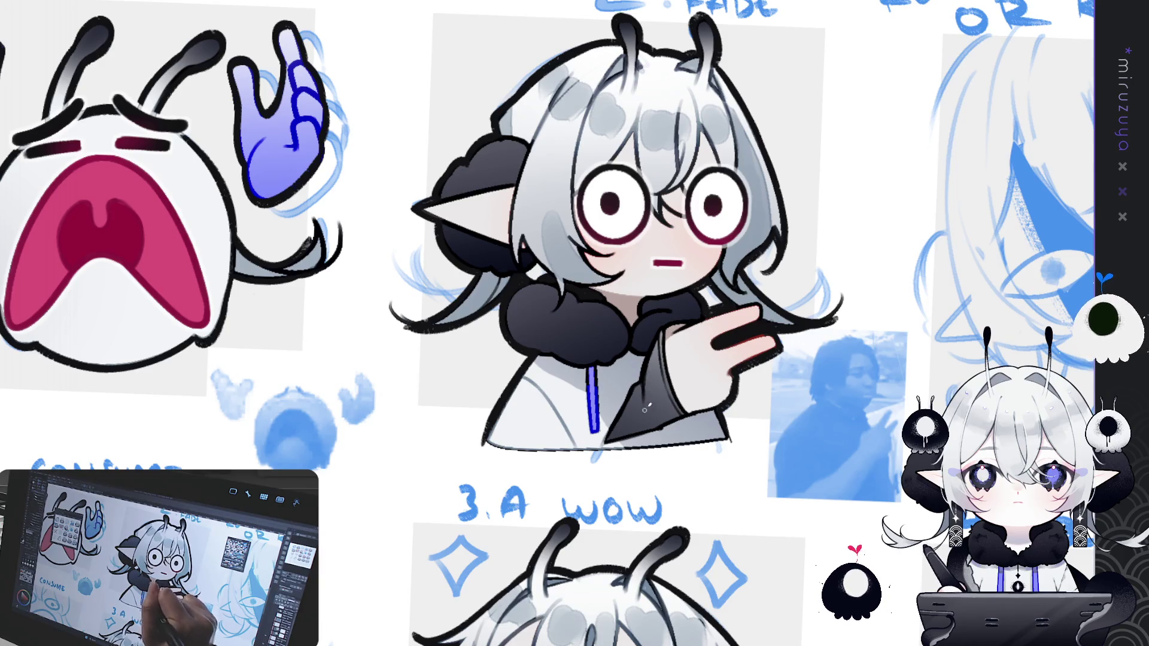
{"action": "left_click_drag", "start_coordinate": [645, 412], "coordinate": [562, 358]}
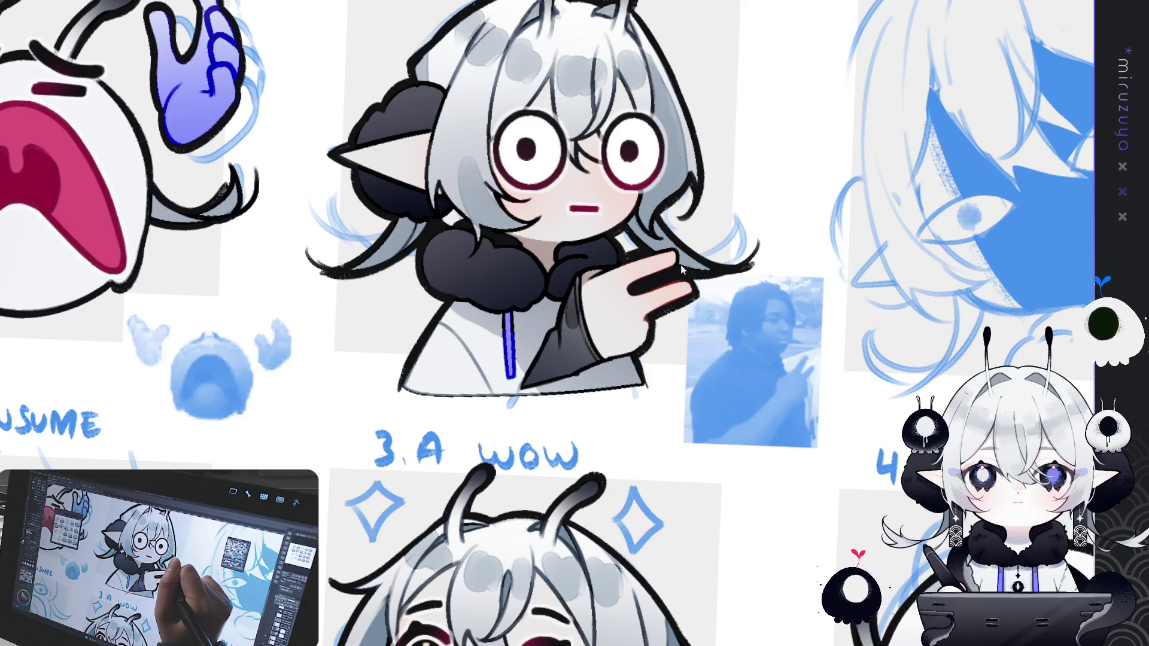
{"action": "left_click_drag", "start_coordinate": [649, 289], "coordinate": [653, 346]}
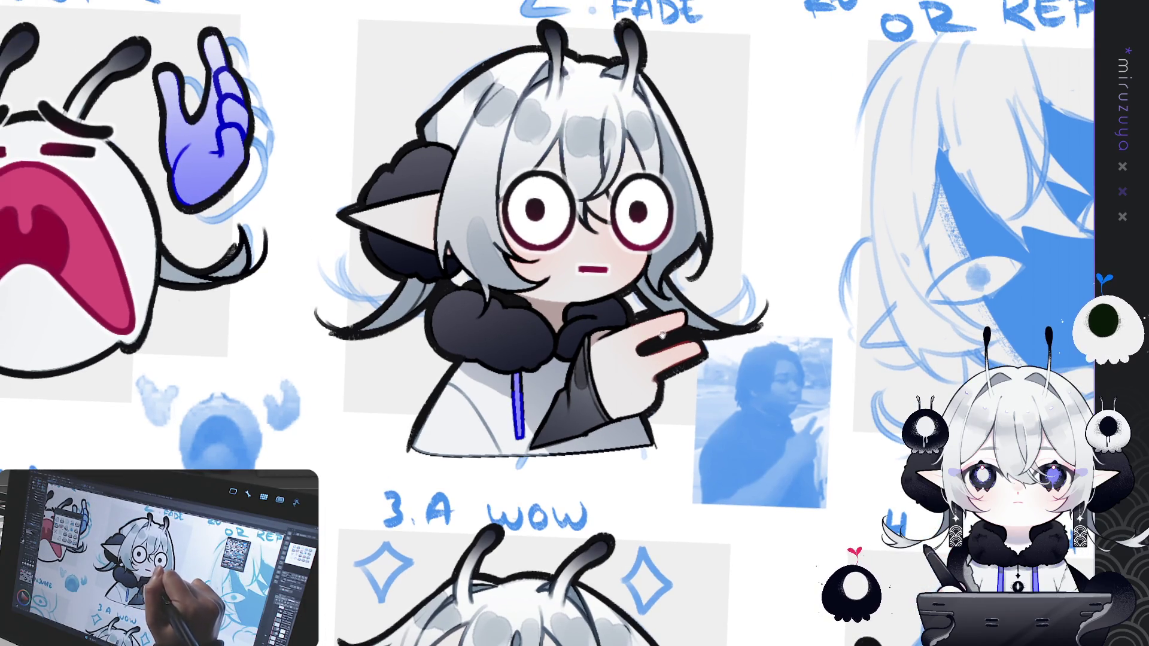
{"action": "left_click_drag", "start_coordinate": [709, 288], "coordinate": [729, 454]}
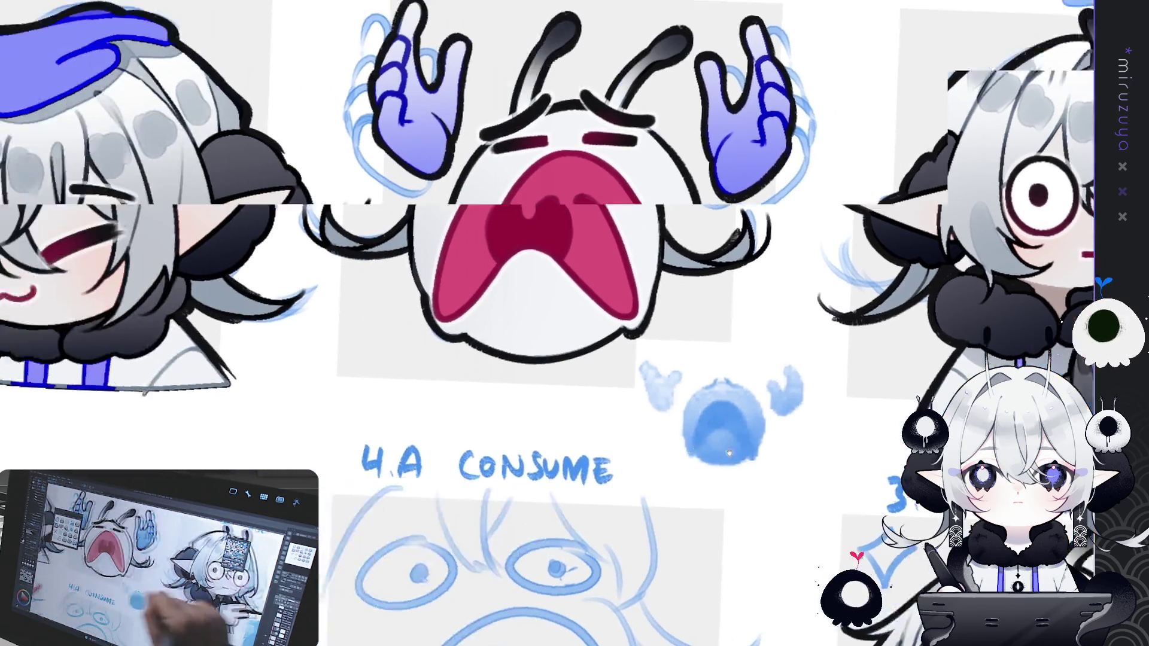
{"action": "left_click_drag", "start_coordinate": [382, 372], "coordinate": [724, 419]}
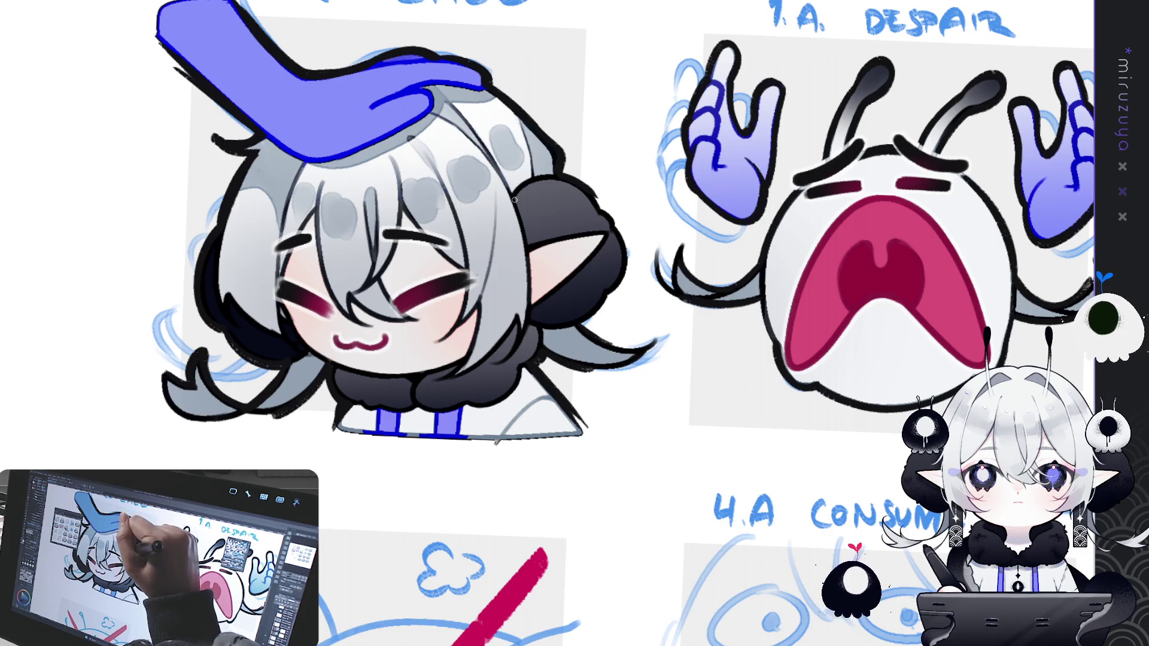
Pan past the crossed-out sketch below the head-pat emote and centre the 1. PENSIVE emote.
{"action": "left_click_drag", "start_coordinate": [374, 380], "coordinate": [476, 254]}
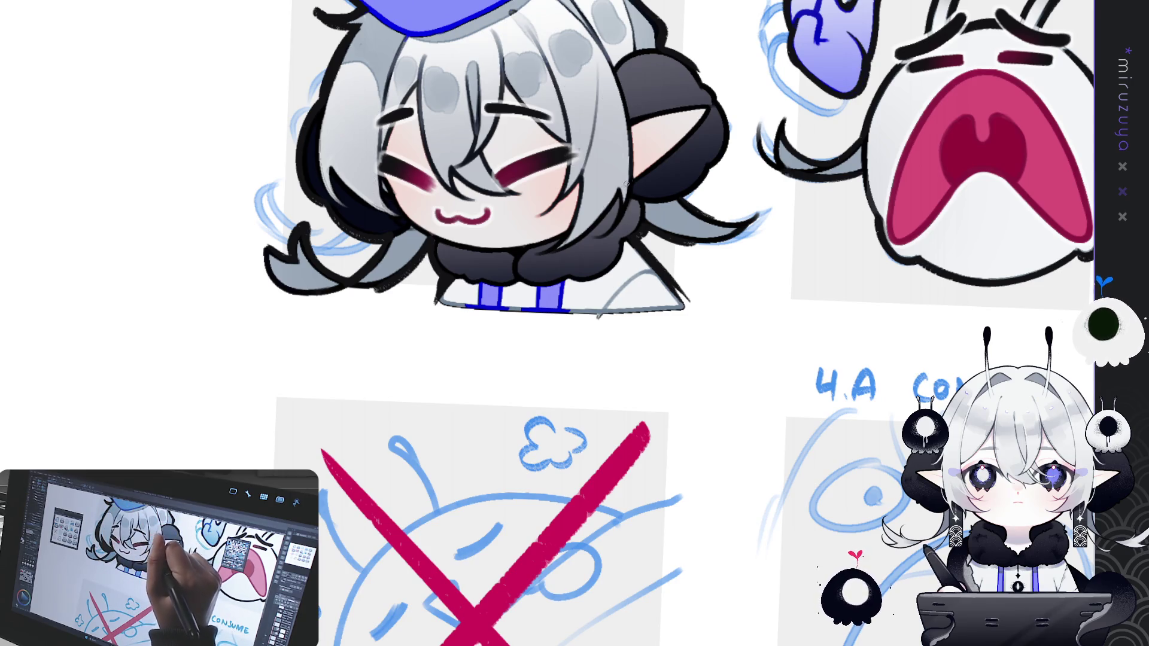
{"action": "left_click_drag", "start_coordinate": [599, 179], "coordinate": [599, 401]}
{"action": "left_click_drag", "start_coordinate": [1017, 90], "coordinate": [598, 508]}
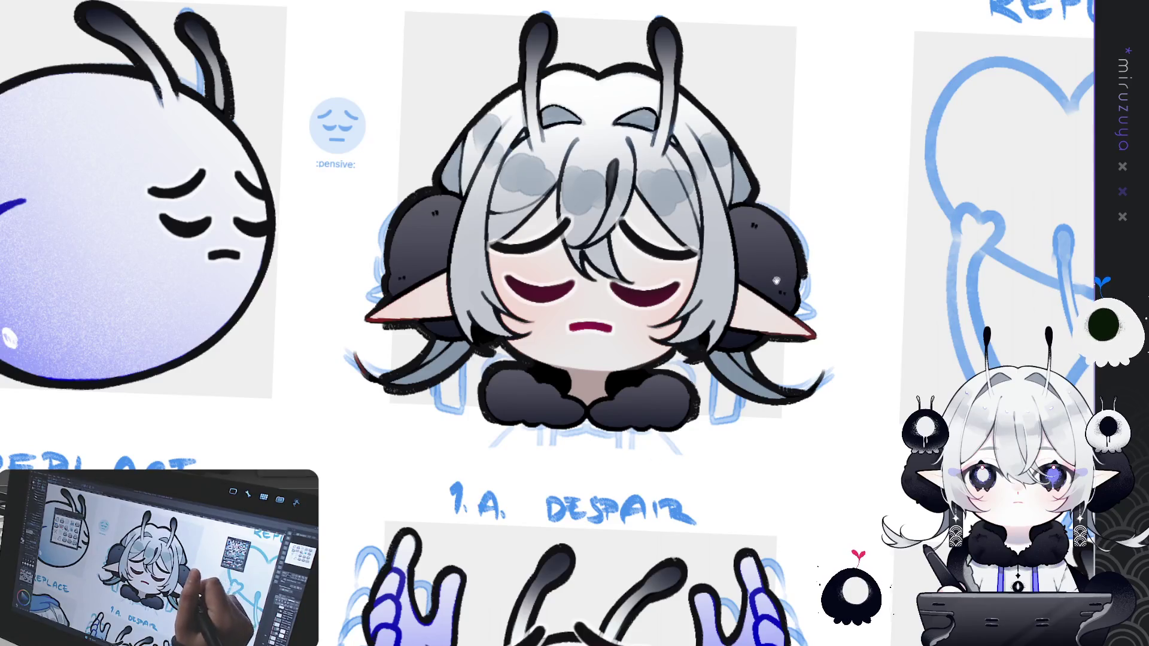
{"action": "left_click_drag", "start_coordinate": [779, 280], "coordinate": [700, 308]}
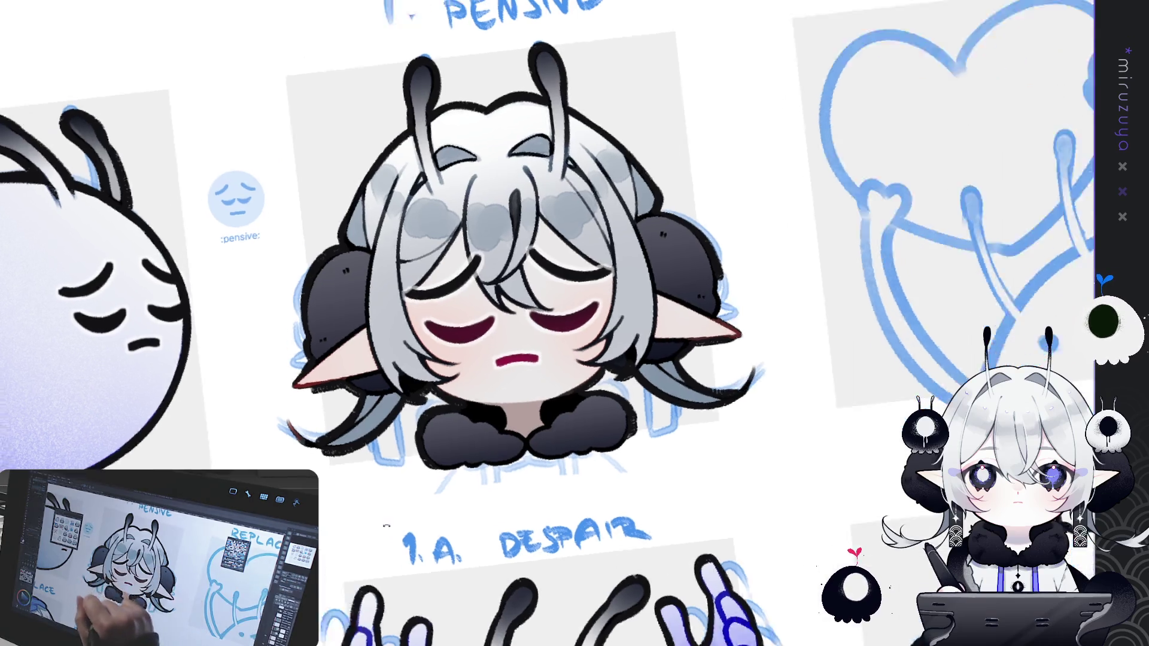
Extend the 1. PENSIVE antenna with a short pen stroke, then straighten and pan to 8.A HUG.
{"action": "left_click_drag", "start_coordinate": [539, 299], "coordinate": [367, 254]}
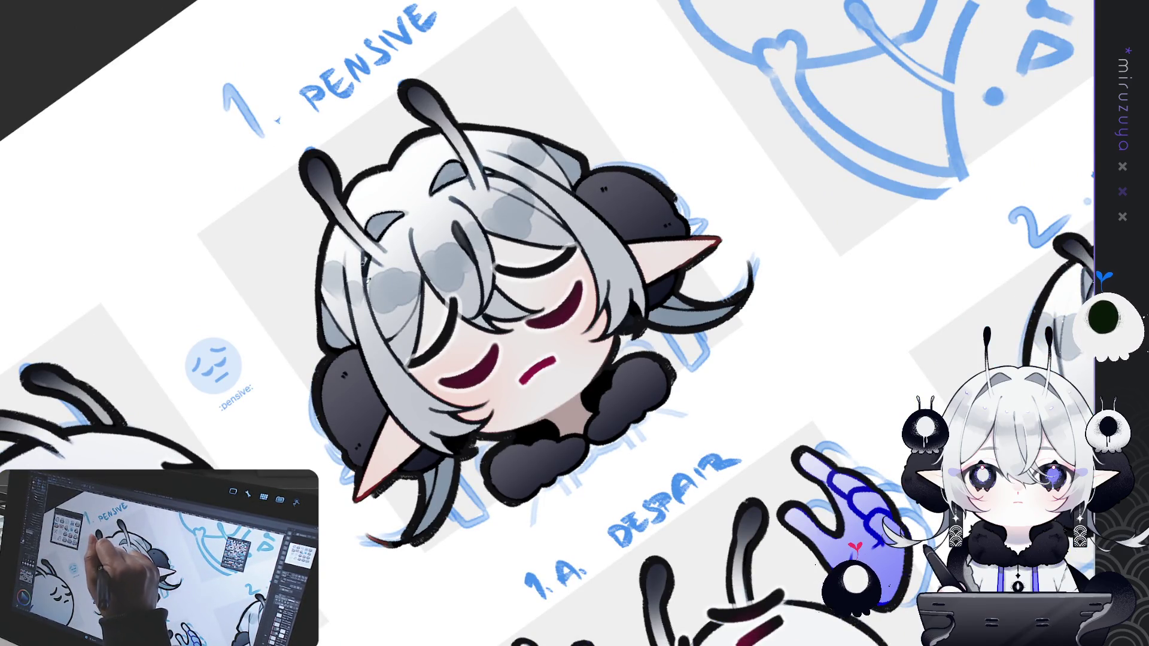
{"action": "mouse_move", "coordinate": [365, 250]}
{"action": "left_mouse_down"}
{"action": "mouse_move", "coordinate": [376, 260]}
{"action": "mouse_move", "coordinate": [388, 250]}
{"action": "mouse_move", "coordinate": [348, 230]}
{"action": "left_mouse_up"}
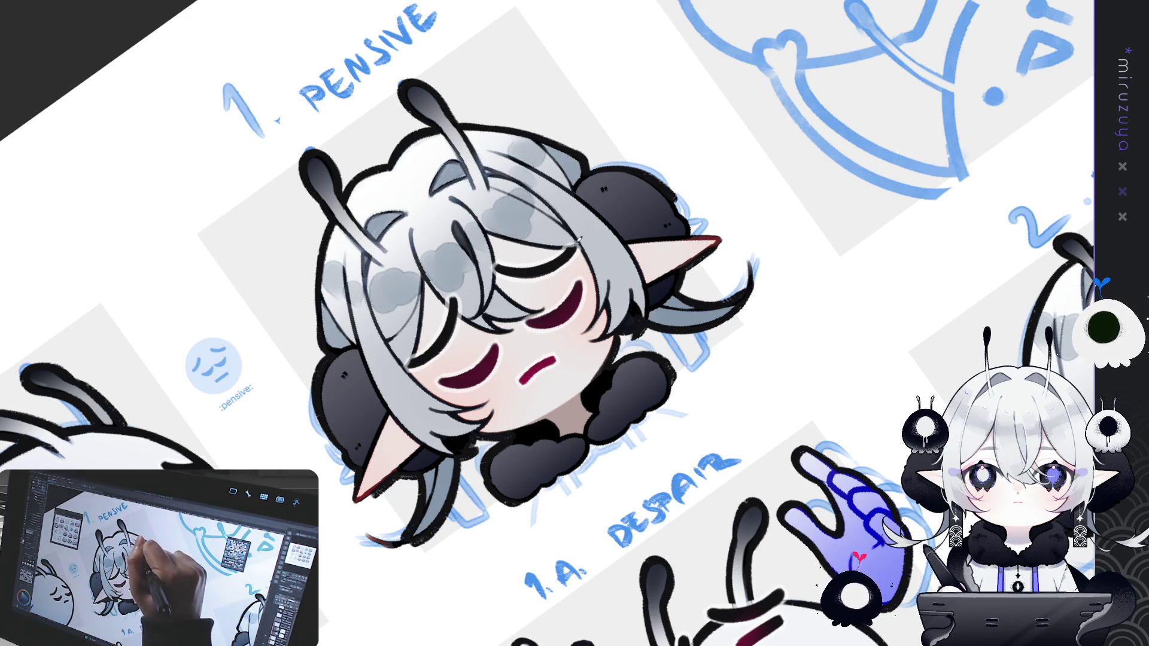
{"action": "key", "text": "ctrl+@"}
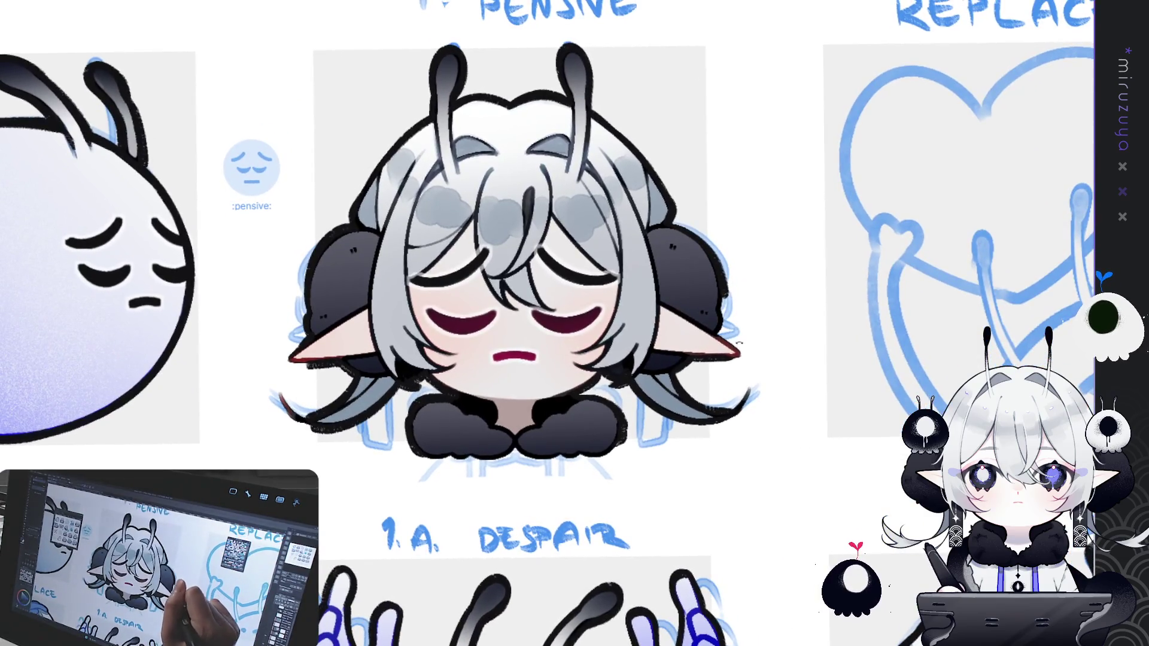
{"action": "mouse_move", "coordinate": [741, 345]}
{"action": "left_mouse_down"}
{"action": "mouse_move", "coordinate": [717, 379]}
{"action": "mouse_move", "coordinate": [777, 357]}
{"action": "left_mouse_up"}
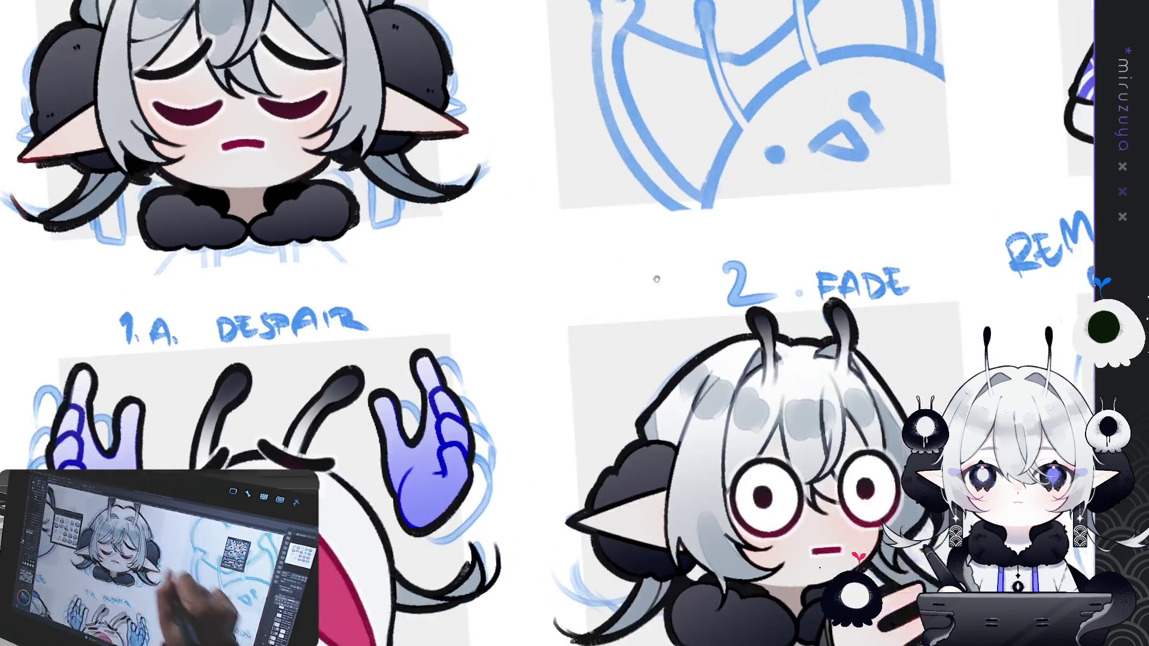
{"action": "left_click_drag", "start_coordinate": [772, 438], "coordinate": [475, 144]}
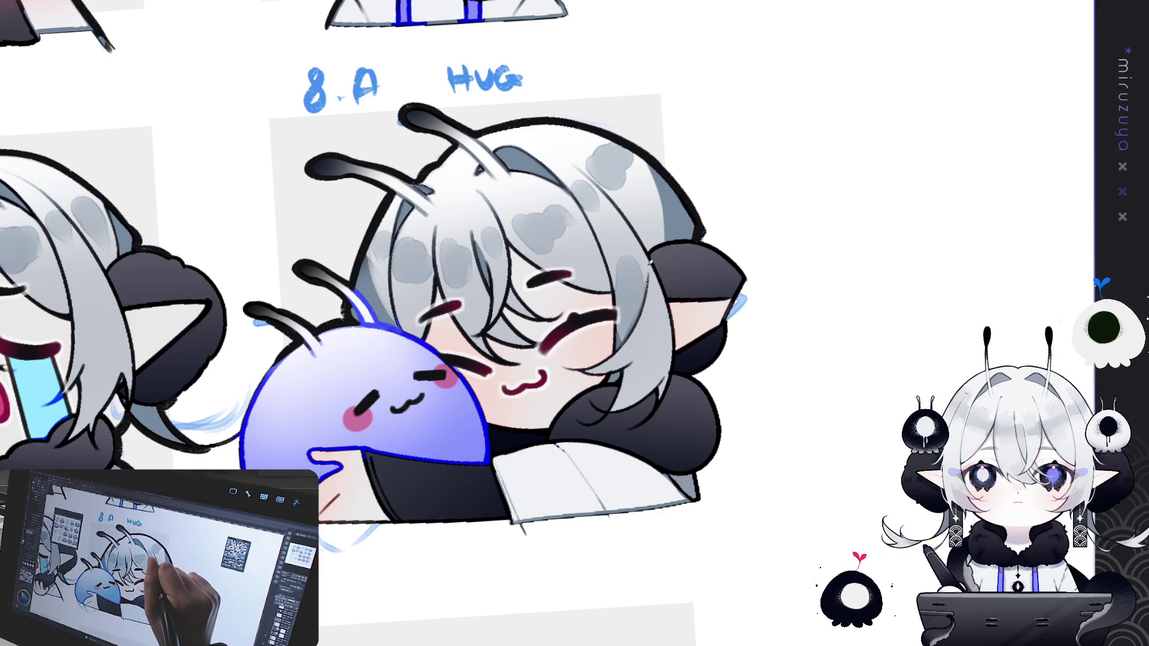
Pan to the 7.A CRY emote and straighten the view over HOLD BACK and CRY.
{"action": "mouse_move", "coordinate": [375, 291]}
{"action": "left_mouse_down"}
{"action": "mouse_move", "coordinate": [513, 277]}
{"action": "mouse_move", "coordinate": [914, 159]}
{"action": "left_mouse_up"}
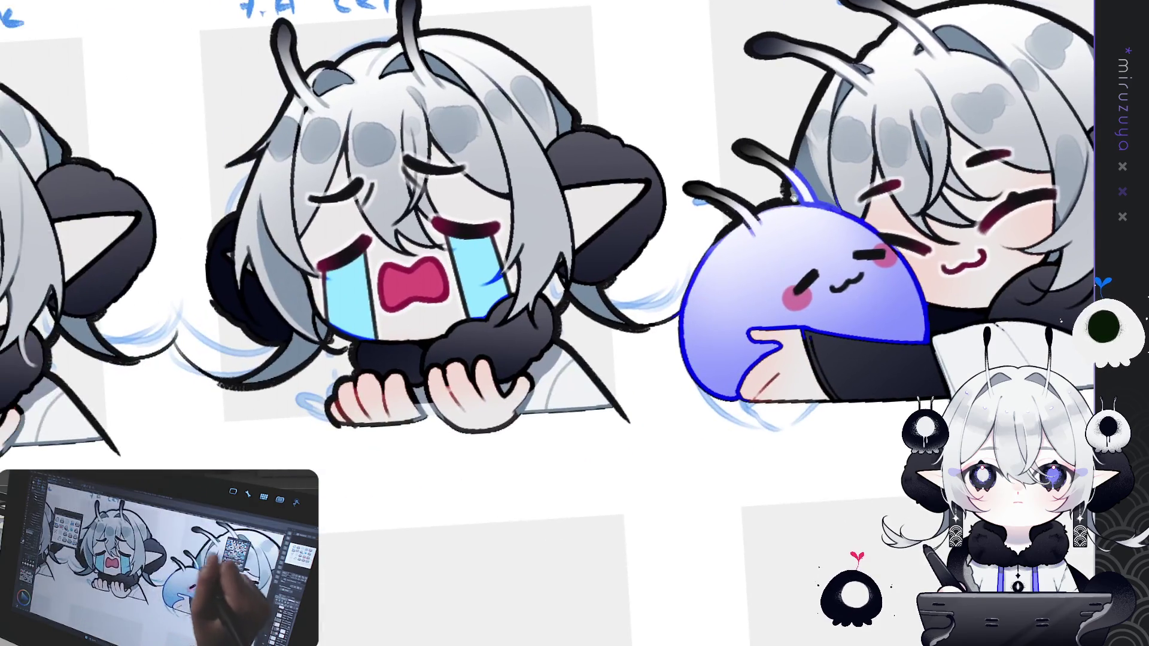
{"action": "left_click_drag", "start_coordinate": [356, 75], "coordinate": [482, 143]}
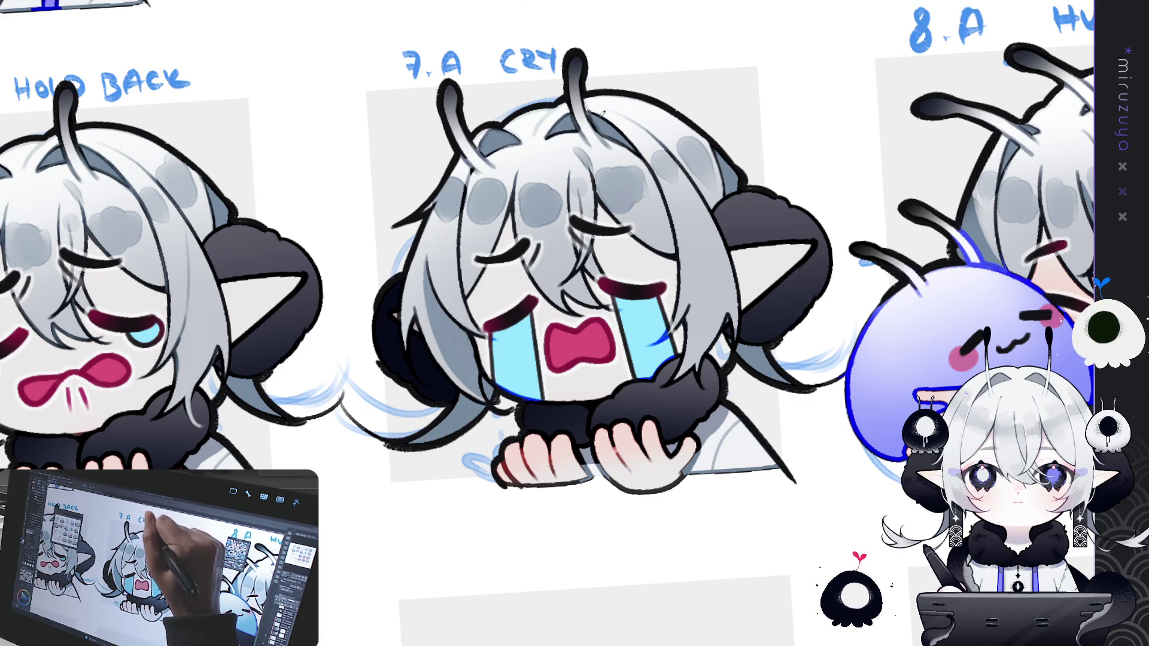
{"action": "left_click_drag", "start_coordinate": [661, 198], "coordinate": [1012, 179]}
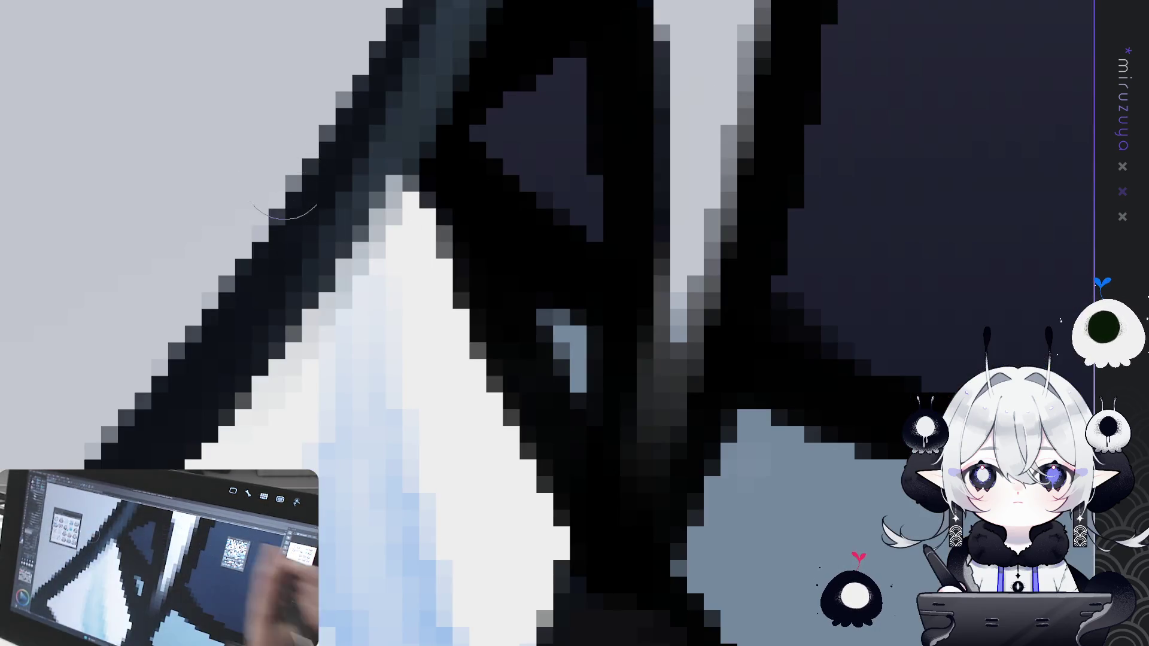
Zoom in, draw a trial lasso around 6.A HOLD BACK, then zoom back out.
{"action": "scroll", "coordinate": [587, 337], "scroll_direction": "up", "scroll_amount": 3}
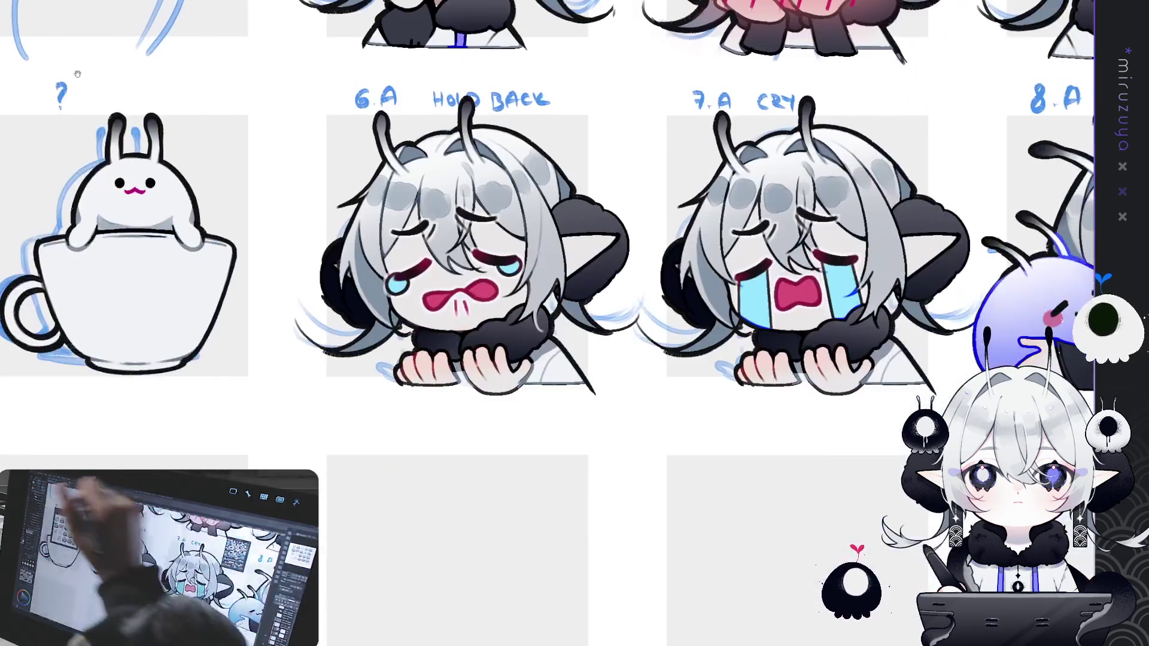
{"action": "left_click_drag", "start_coordinate": [598, 420], "coordinate": [355, 444]}
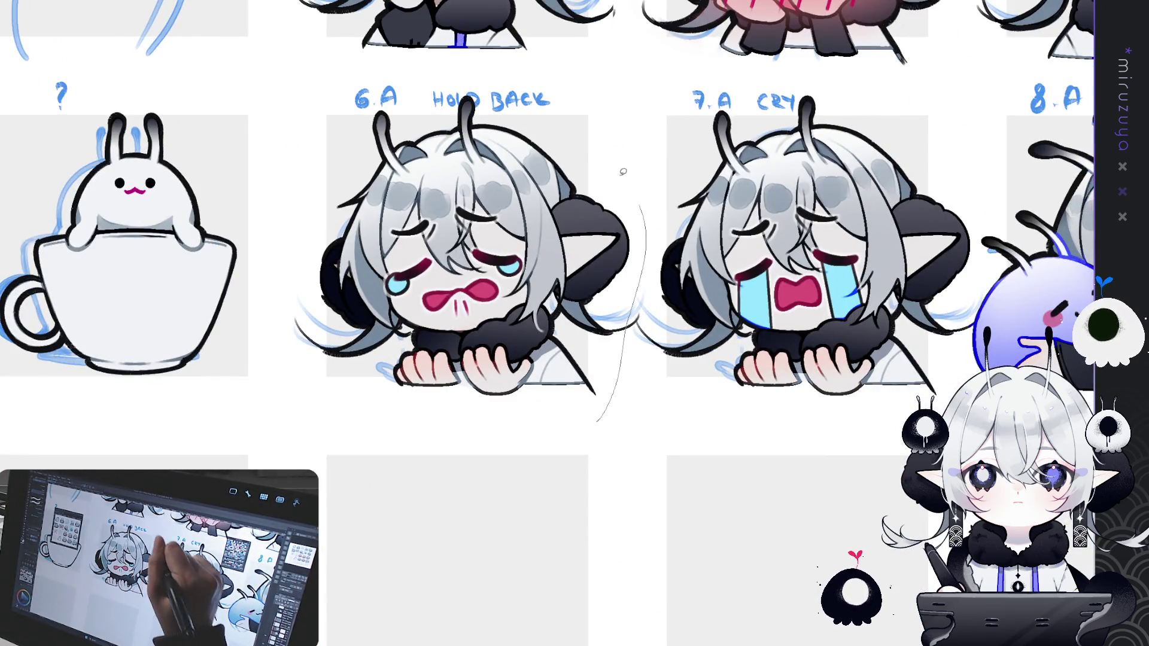
{"action": "left_click", "coordinate": [623, 489]}
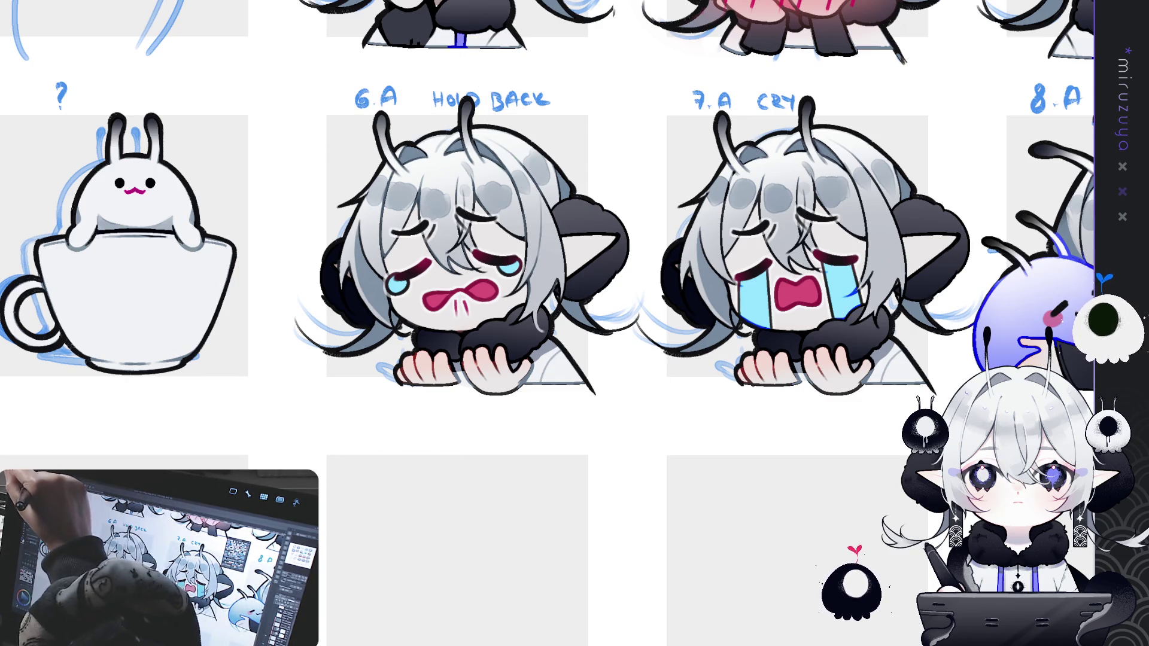
{"action": "scroll", "coordinate": [526, 240], "scroll_direction": "down", "scroll_amount": 2}
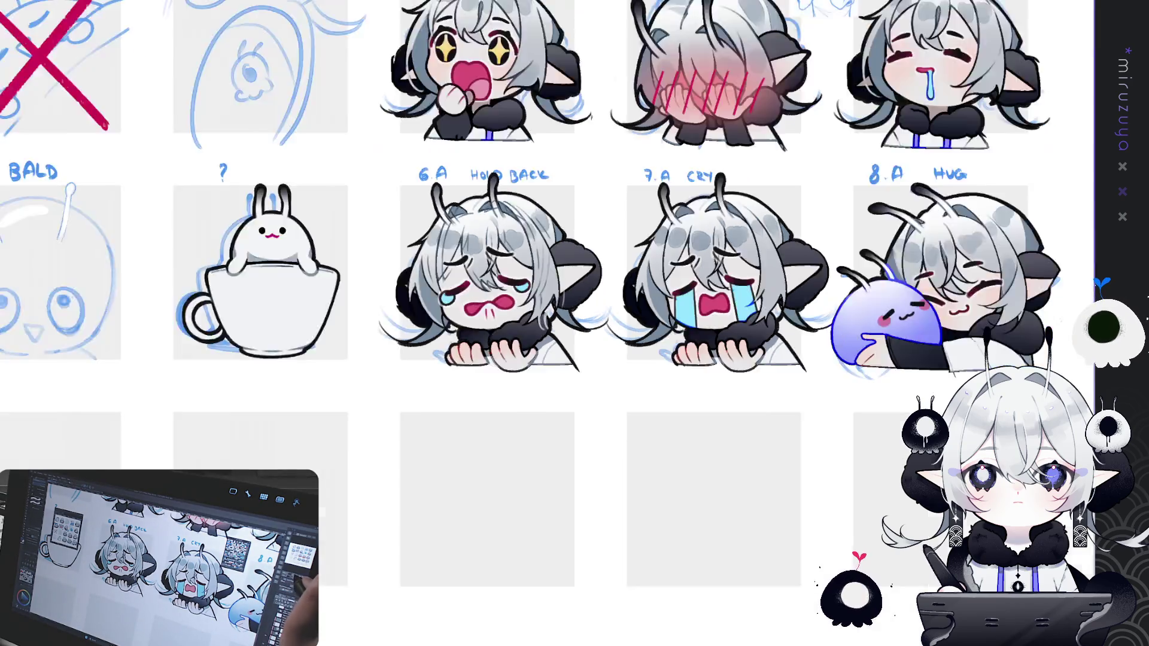
{"action": "scroll", "coordinate": [527, 240], "scroll_direction": "down", "scroll_amount": 3}
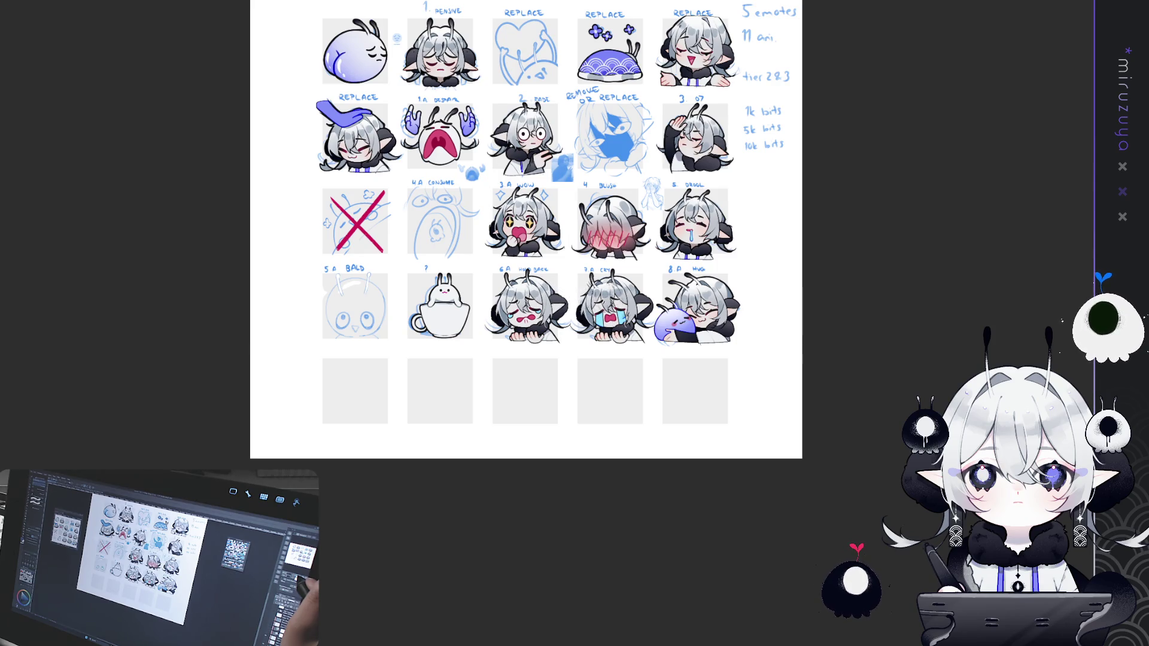
{"action": "scroll", "coordinate": [546, 327], "scroll_direction": "up", "scroll_amount": 2}
{"action": "scroll", "coordinate": [546, 326], "scroll_direction": "up", "scroll_amount": 5}
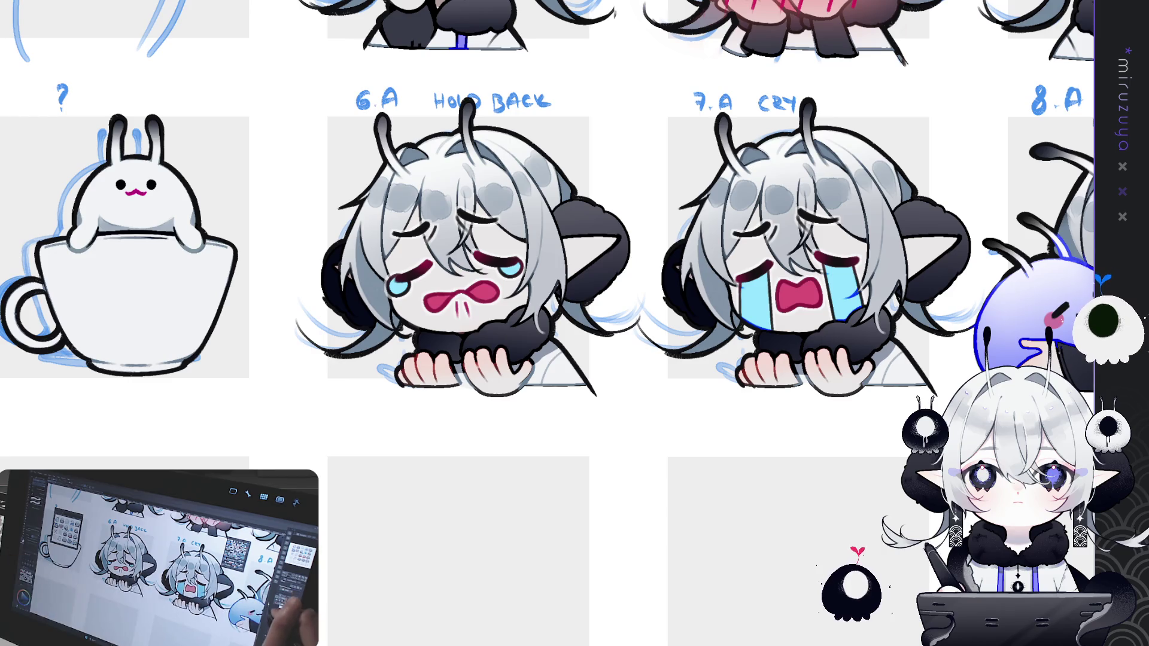
{"action": "left_click_drag", "start_coordinate": [659, 300], "coordinate": [323, 425]}
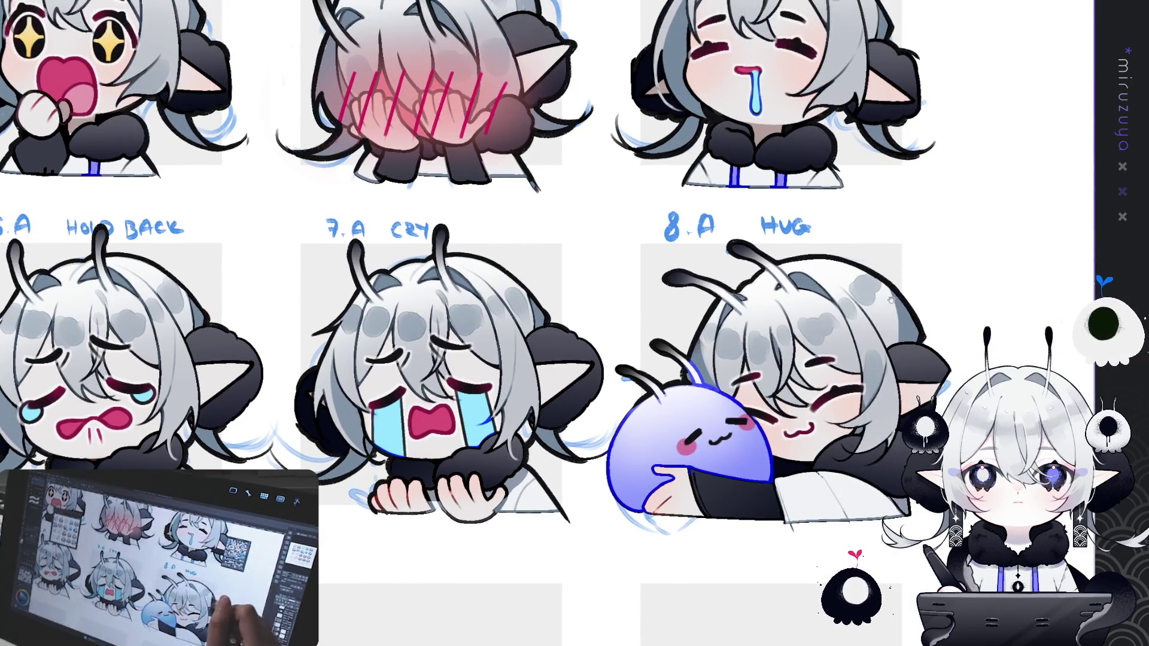
{"action": "left_click_drag", "start_coordinate": [419, 360], "coordinate": [698, 259]}
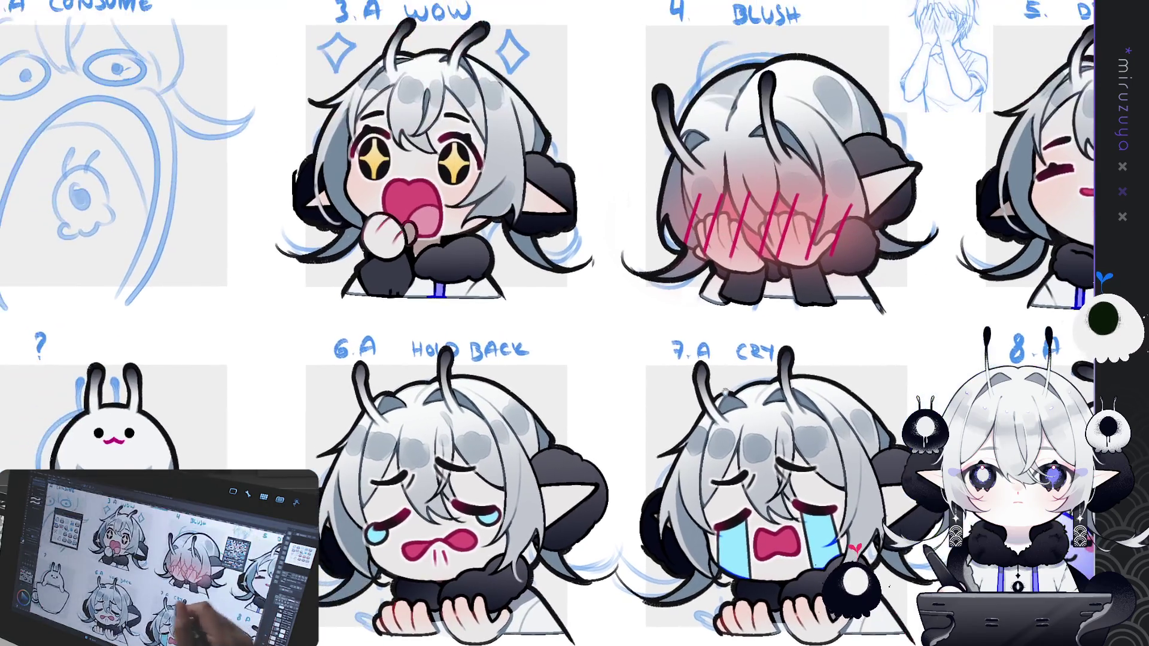
{"action": "left_click_drag", "start_coordinate": [419, 269], "coordinate": [856, 282]}
{"action": "left_click_drag", "start_coordinate": [539, 119], "coordinate": [557, 598]}
{"action": "left_click_drag", "start_coordinate": [539, 180], "coordinate": [515, 389]}
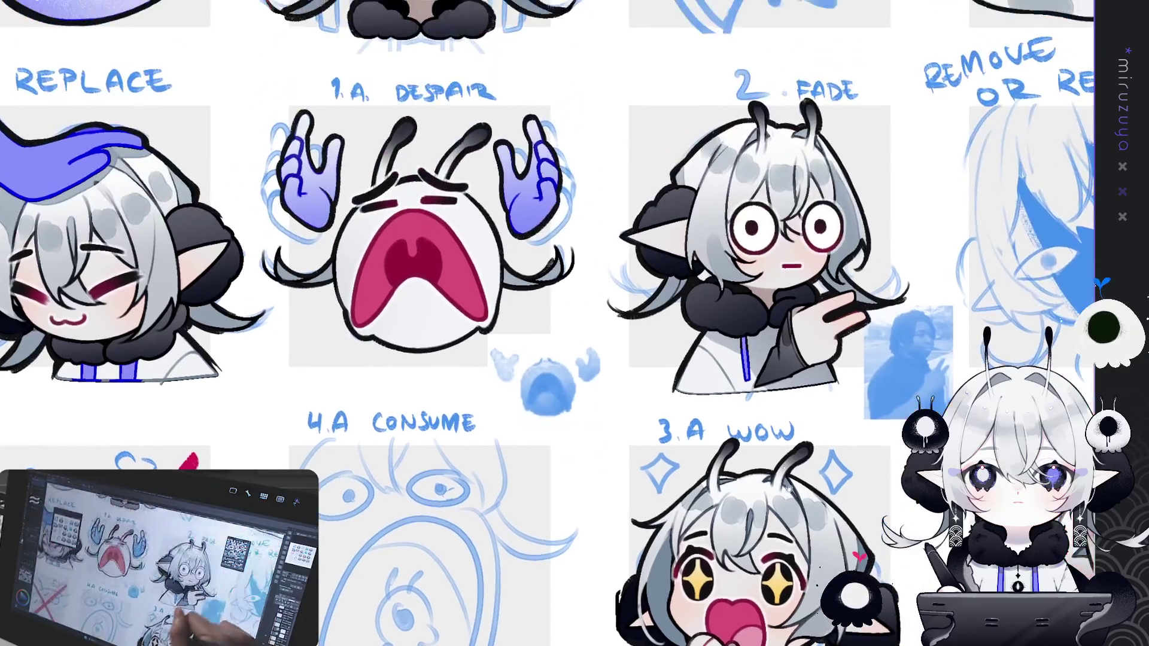
{"action": "left_click_drag", "start_coordinate": [419, 180], "coordinate": [521, 335]}
{"action": "left_click_drag", "start_coordinate": [419, 210], "coordinate": [497, 359]}
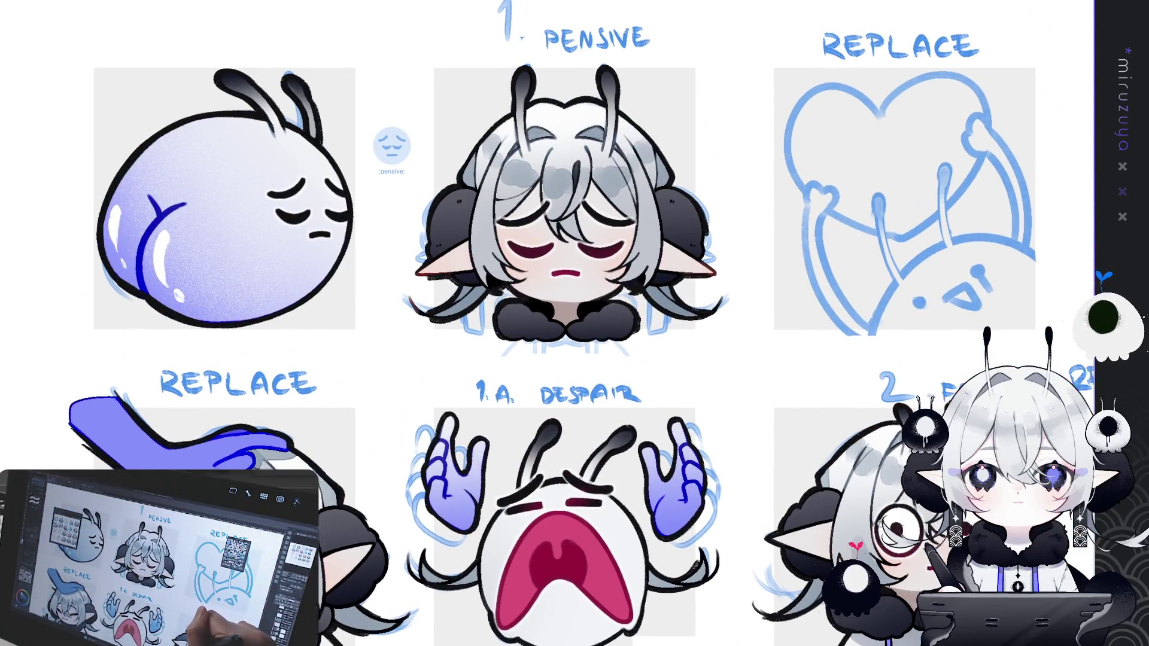
{"action": "left_click_drag", "start_coordinate": [817, 472], "coordinate": [410, 455]}
{"action": "mouse_move", "coordinate": [1098, 419]}
{"action": "left_mouse_down"}
{"action": "mouse_move", "coordinate": [738, 415]}
{"action": "mouse_move", "coordinate": [658, 252]}
{"action": "left_mouse_up"}
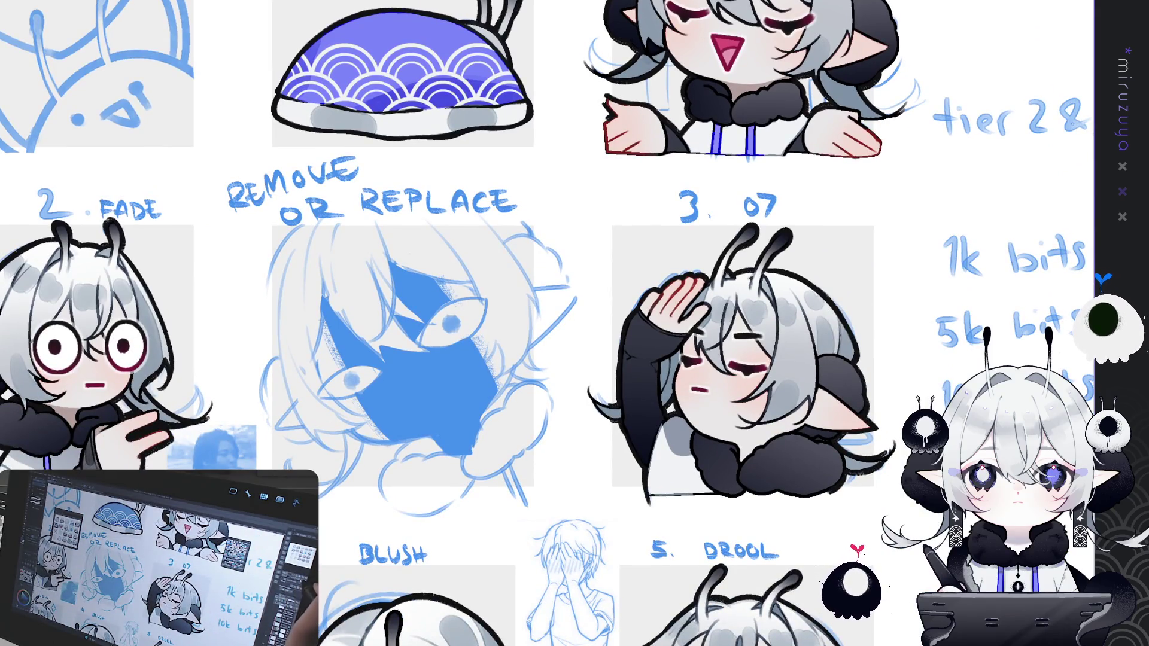
{"action": "scroll", "coordinate": [575, 323], "scroll_direction": "down", "scroll_amount": 5}
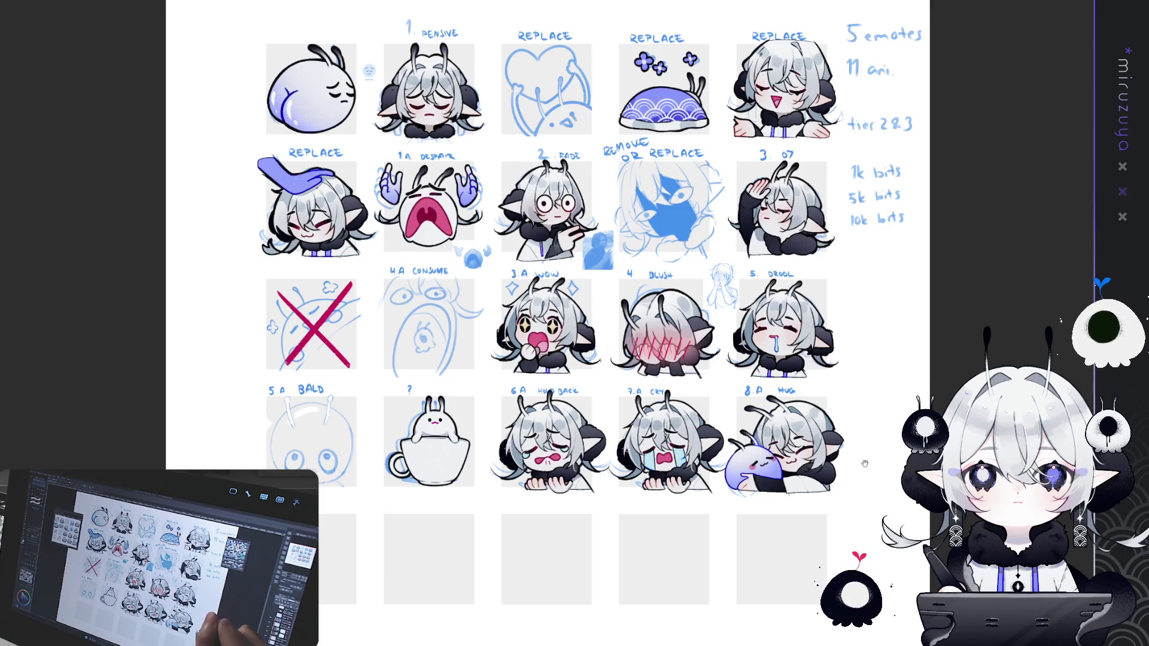
{"action": "scroll", "coordinate": [548, 326], "scroll_direction": "up", "scroll_amount": 3}
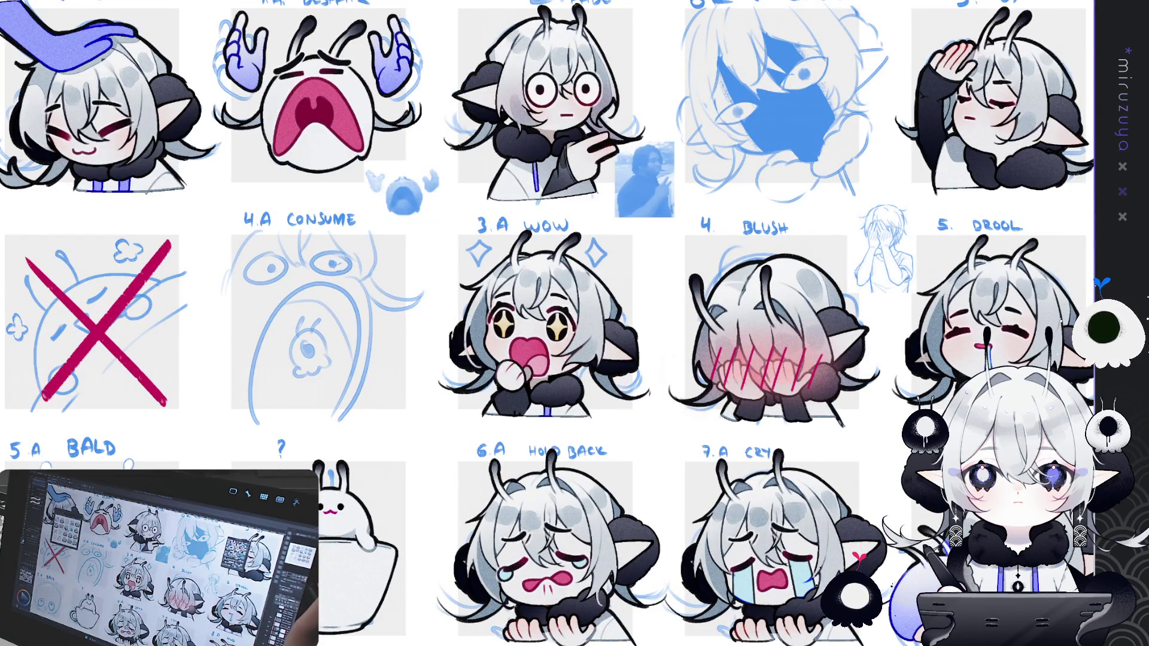
{"action": "scroll", "coordinate": [548, 325], "scroll_direction": "down", "scroll_amount": 3}
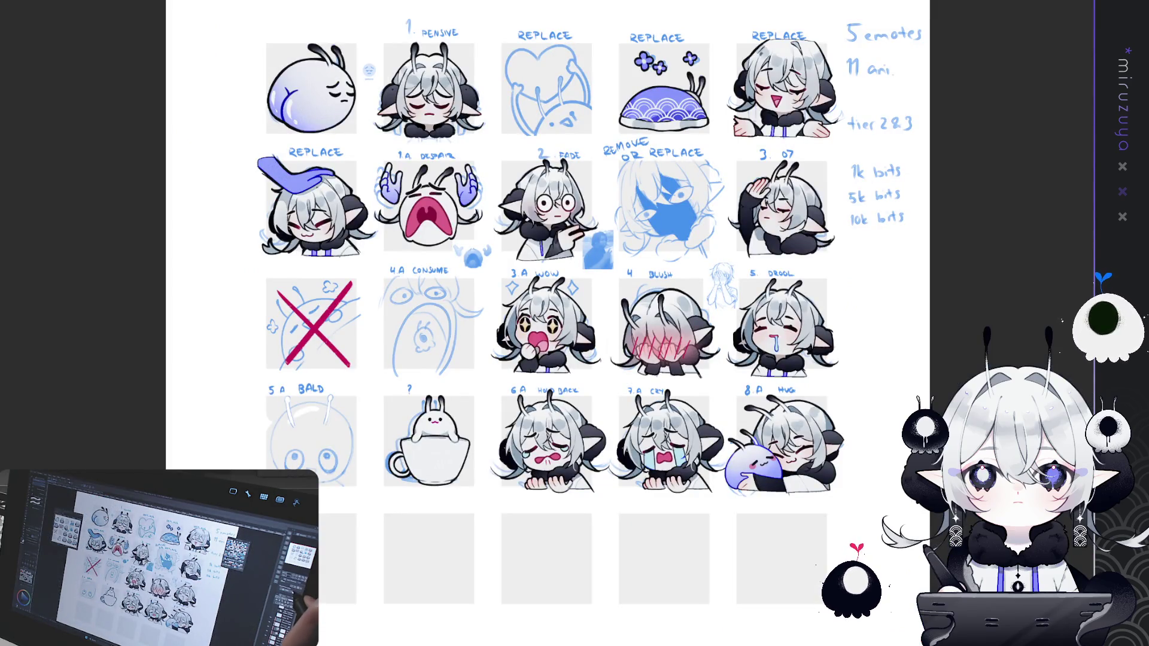
{"action": "scroll", "coordinate": [539, 329], "scroll_direction": "down", "scroll_amount": 1}
{"action": "key", "text": "ctrl+plus"}
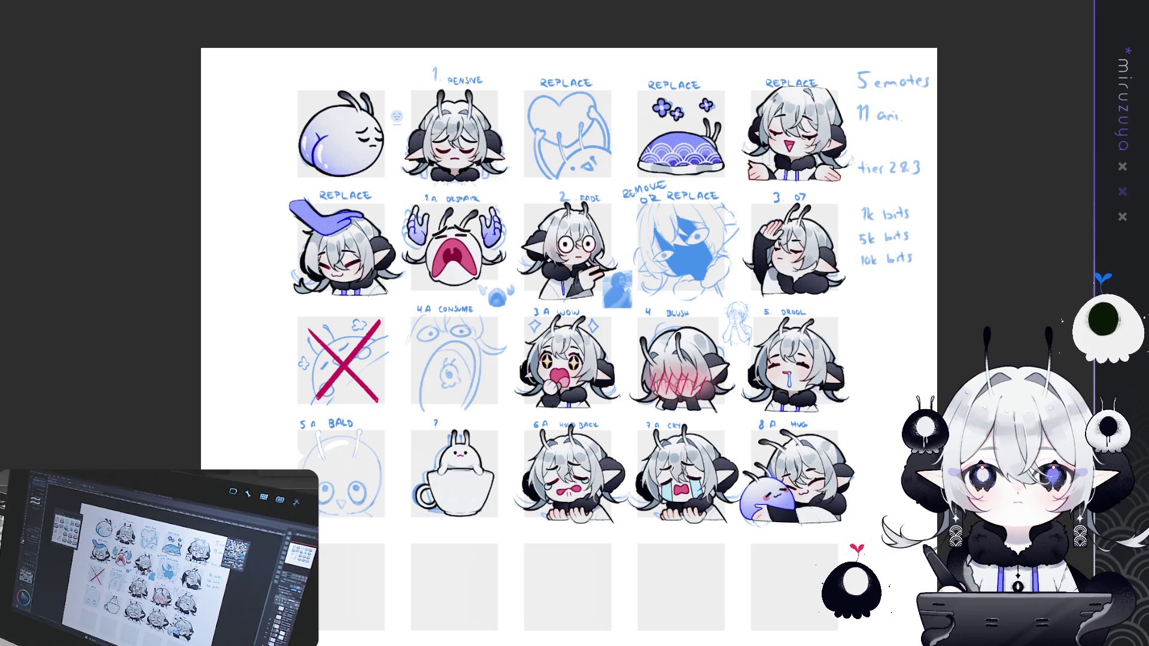
{"action": "scroll", "coordinate": [553, 281], "scroll_direction": "down", "scroll_amount": 3}
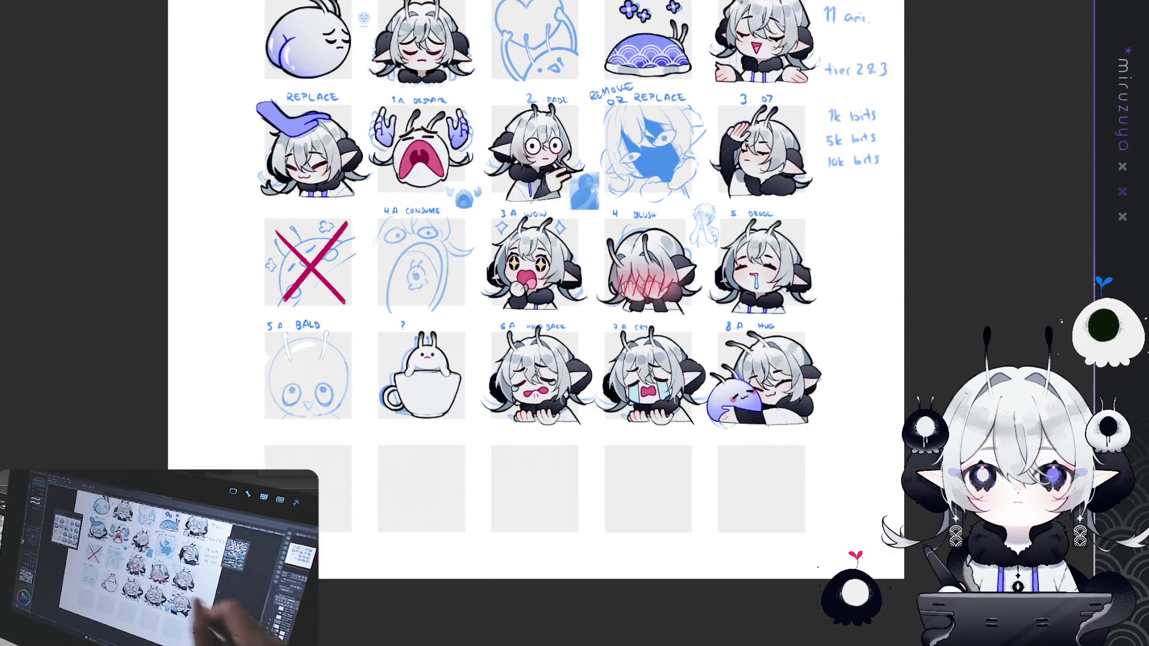
Hide the Paper layer, crop the canvas to the top-right laughing REPLACE emote, and deselect.
{"action": "left_click", "coordinate": [832, 346]}
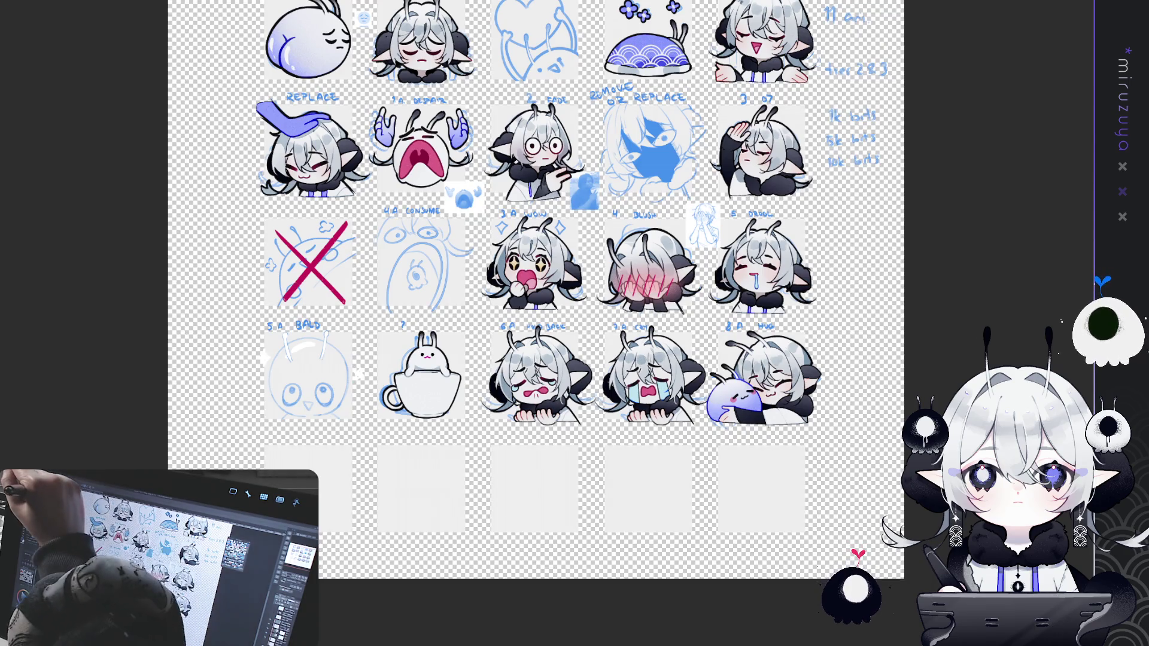
{"action": "mouse_move", "coordinate": [832, 346]}
{"action": "left_mouse_down"}
{"action": "mouse_move", "coordinate": [740, 374]}
{"action": "mouse_move", "coordinate": [760, 400]}
{"action": "left_mouse_up"}
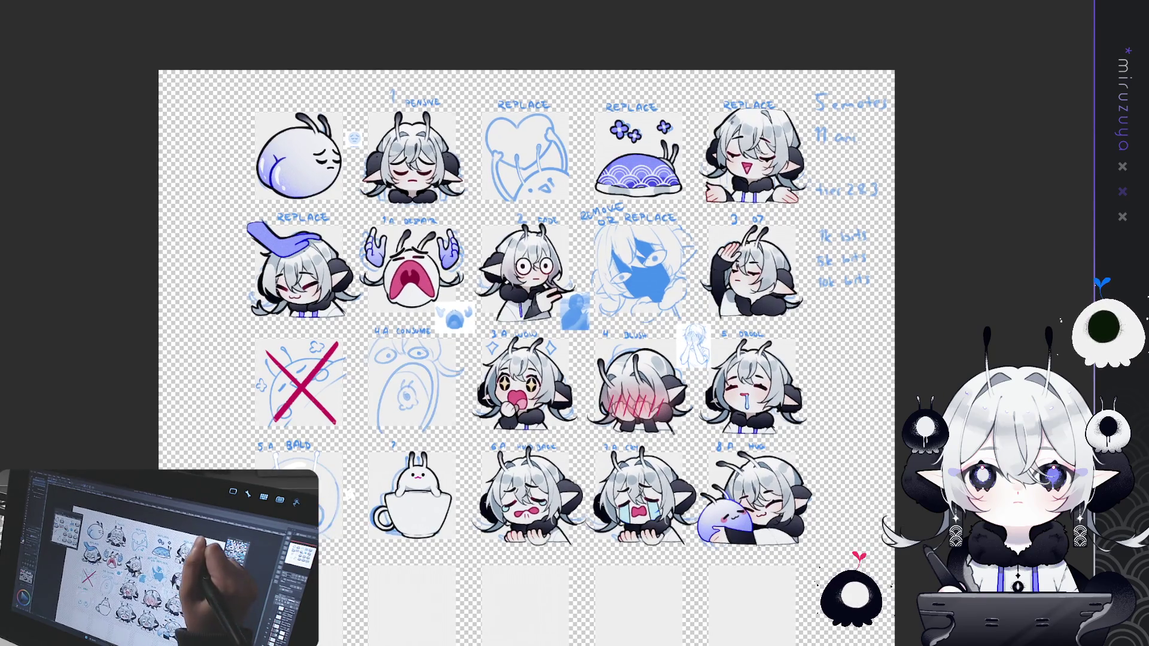
{"action": "left_click_drag", "start_coordinate": [708, 112], "coordinate": [796, 203]}
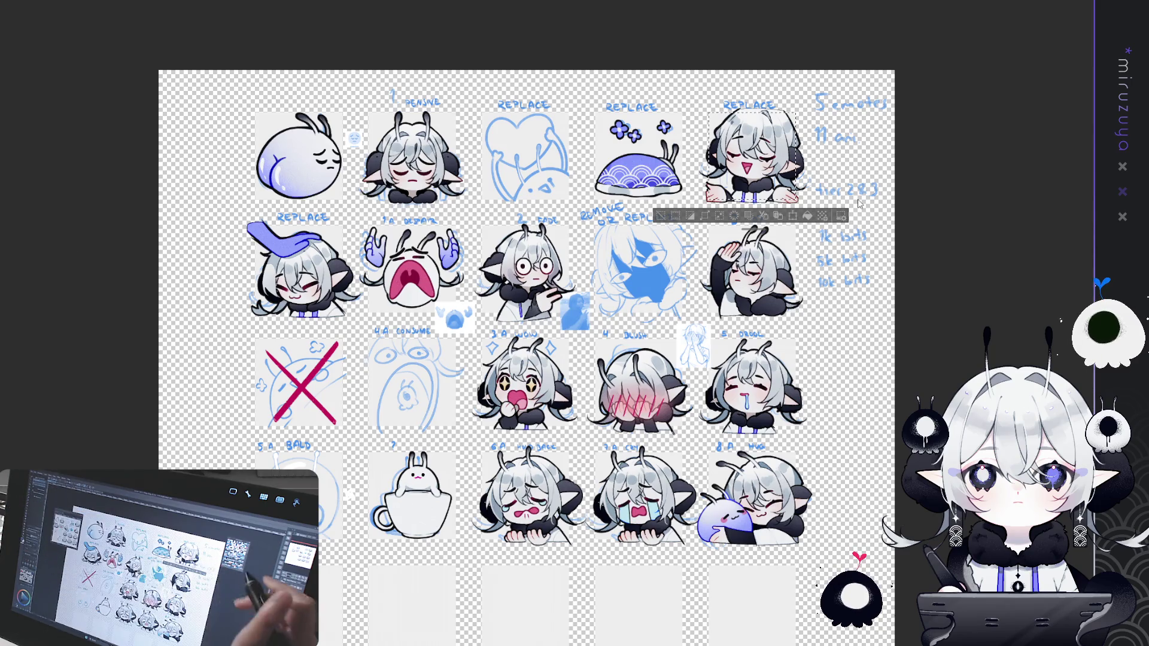
{"action": "left_click", "coordinate": [794, 215]}
{"action": "key", "text": "ctrl+d"}
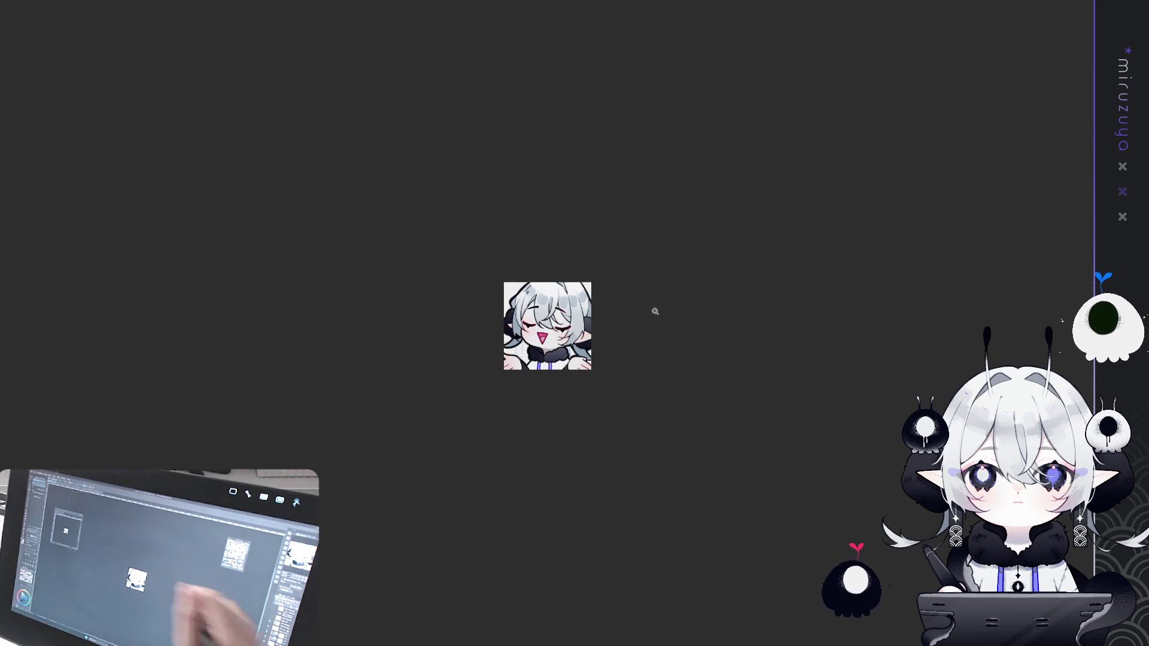
Make the leftover white corner transparent, toggle select-all and deselect, then undo the crop.
{"action": "left_click", "coordinate": [512, 293]}
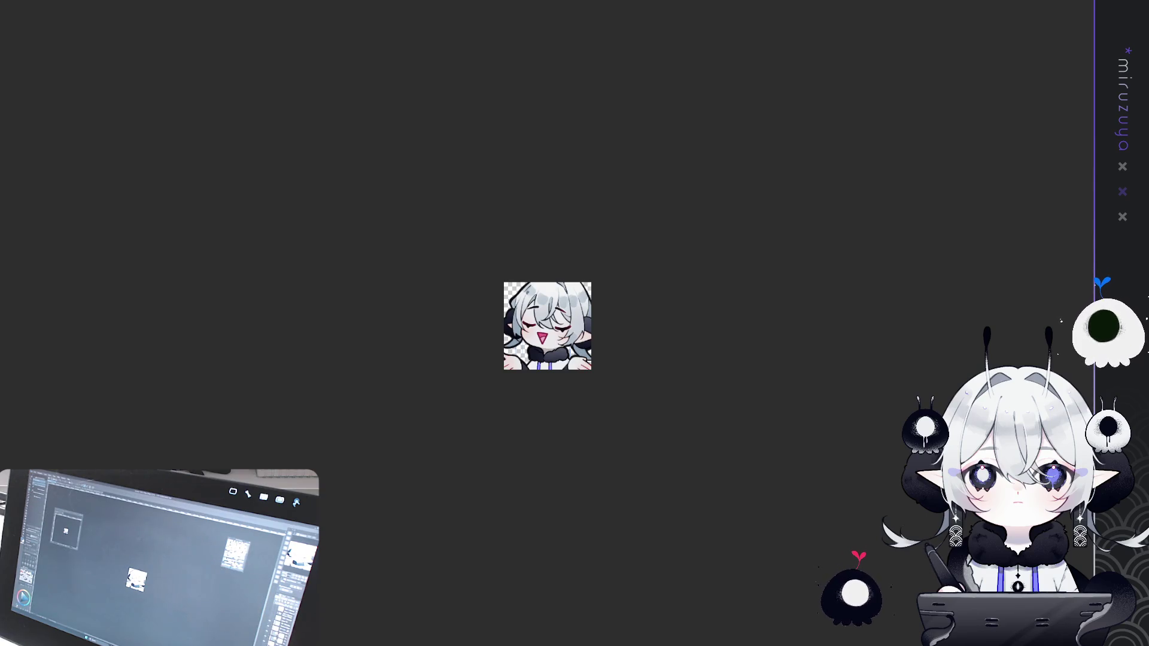
{"action": "key", "text": "ctrl+a"}
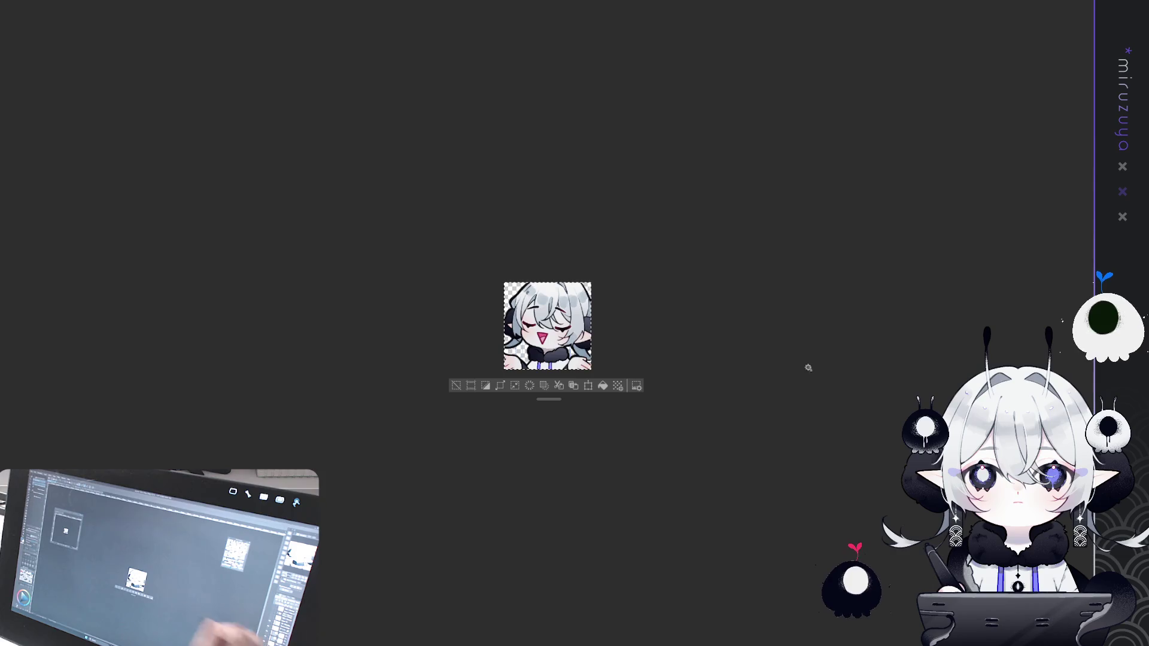
{"action": "left_click", "coordinate": [455, 386]}
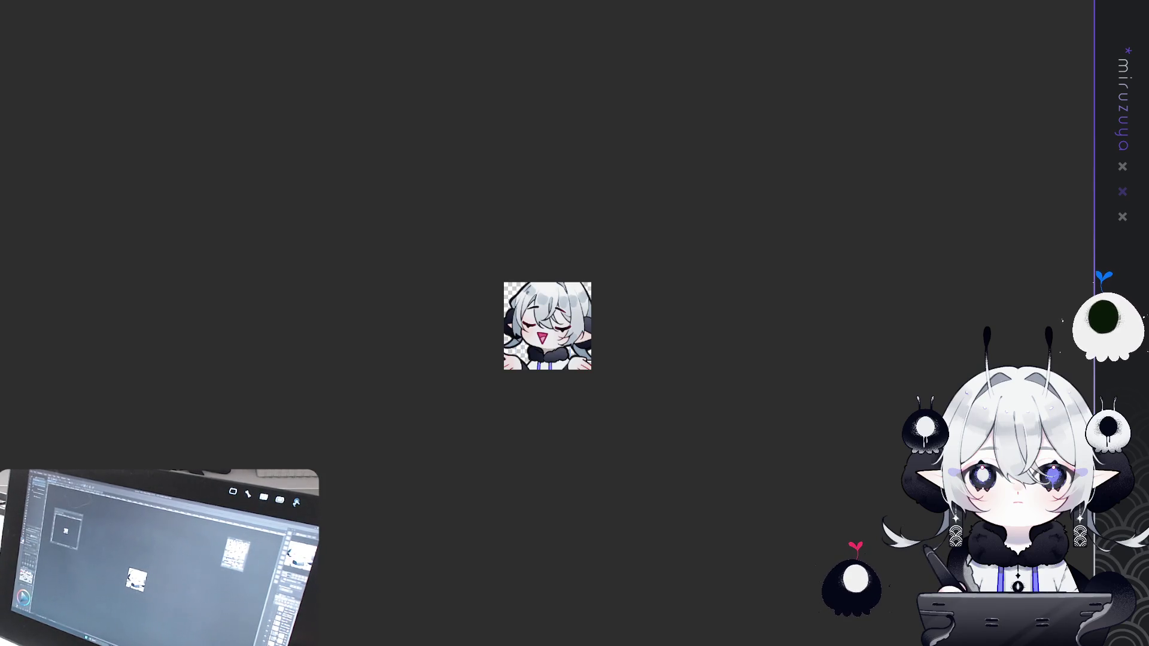
{"action": "key", "text": "ctrl+a"}
{"action": "key", "text": "ctrl+d"}
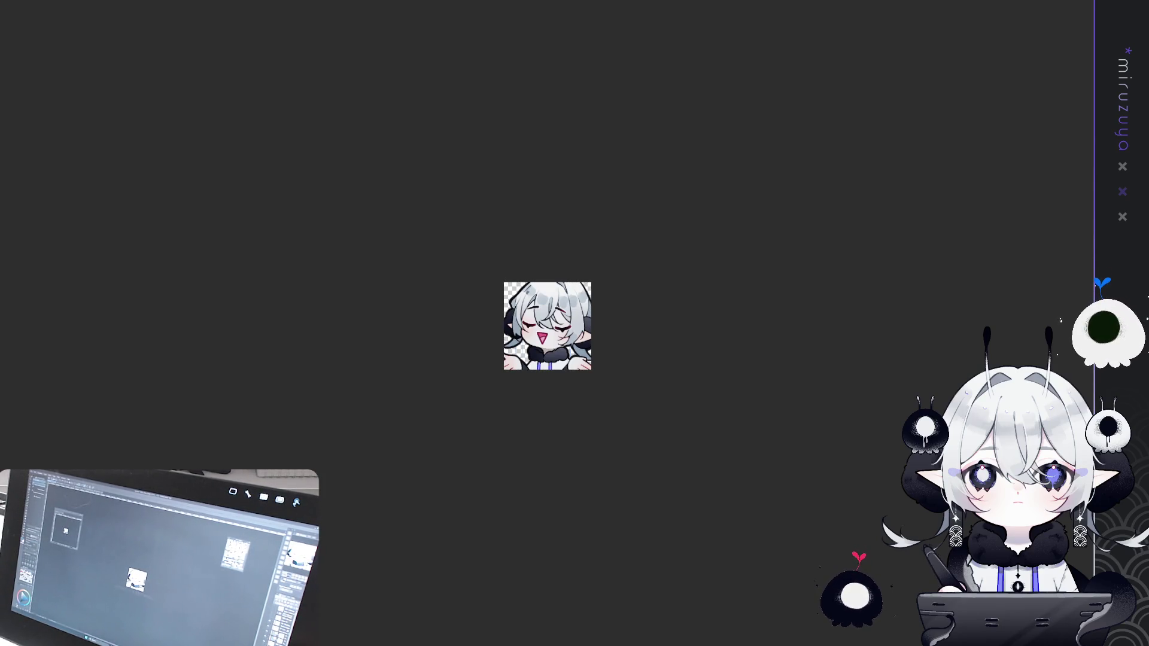
{"action": "key", "text": "ctrl+a"}
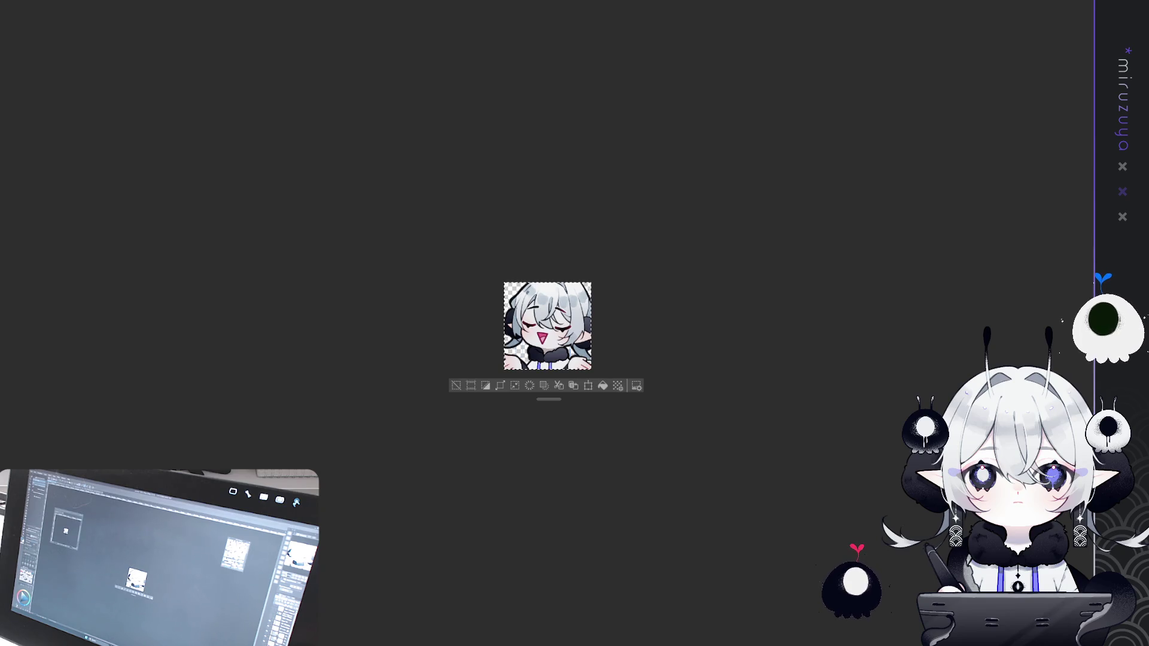
{"action": "key", "text": "ctrl+Tab"}
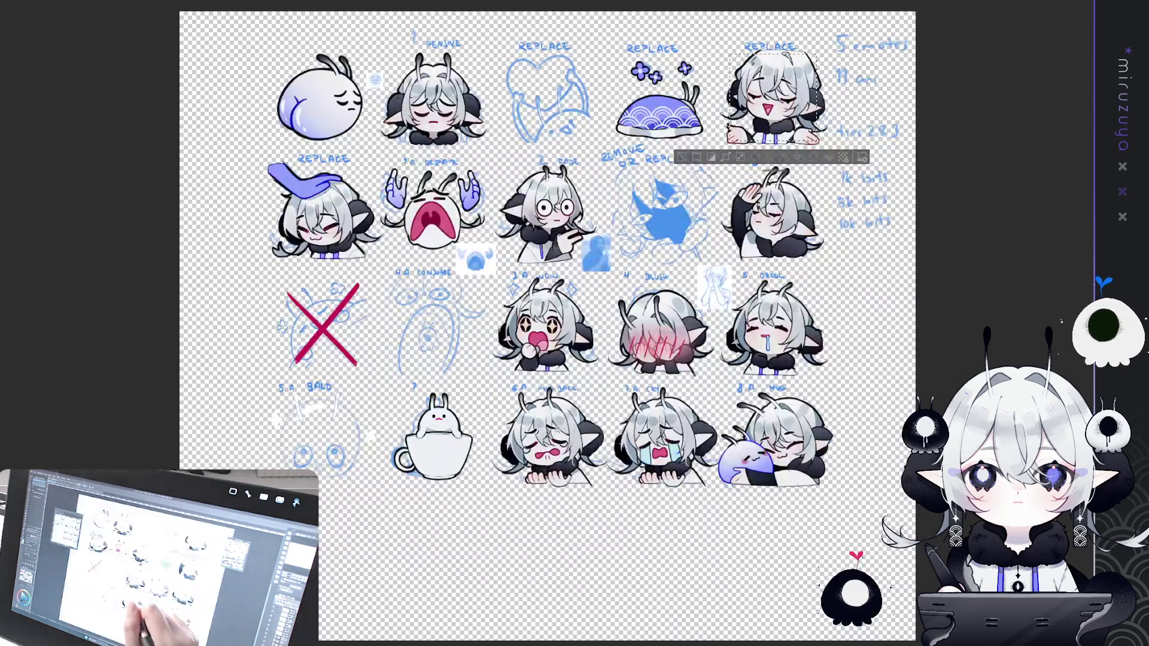
Undo once more, then crop the canvas to the blue shell emote in the top row.
{"action": "key", "text": "ctrl+d"}
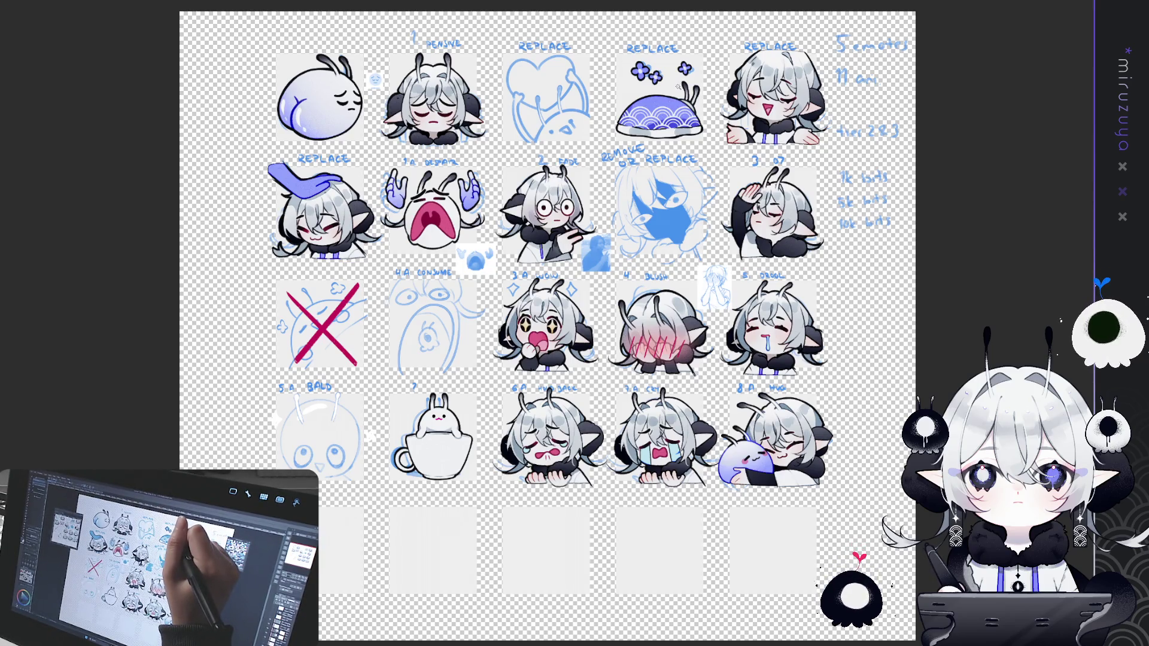
{"action": "left_click_drag", "start_coordinate": [617, 56], "coordinate": [703, 139]}
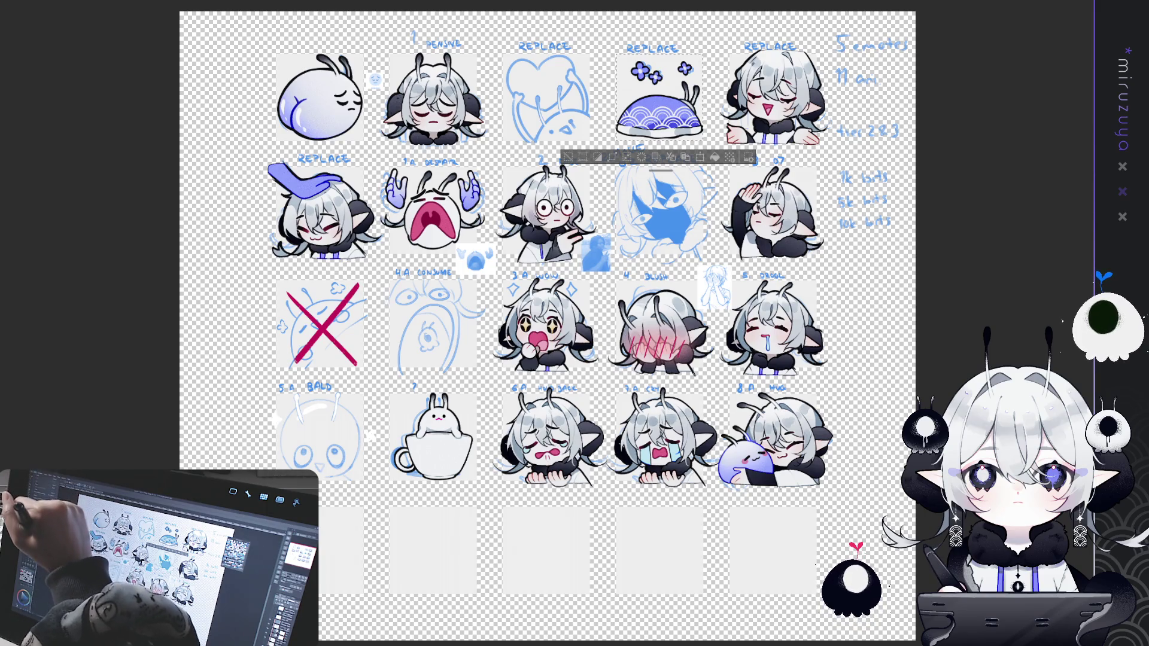
{"action": "left_click", "coordinate": [700, 157]}
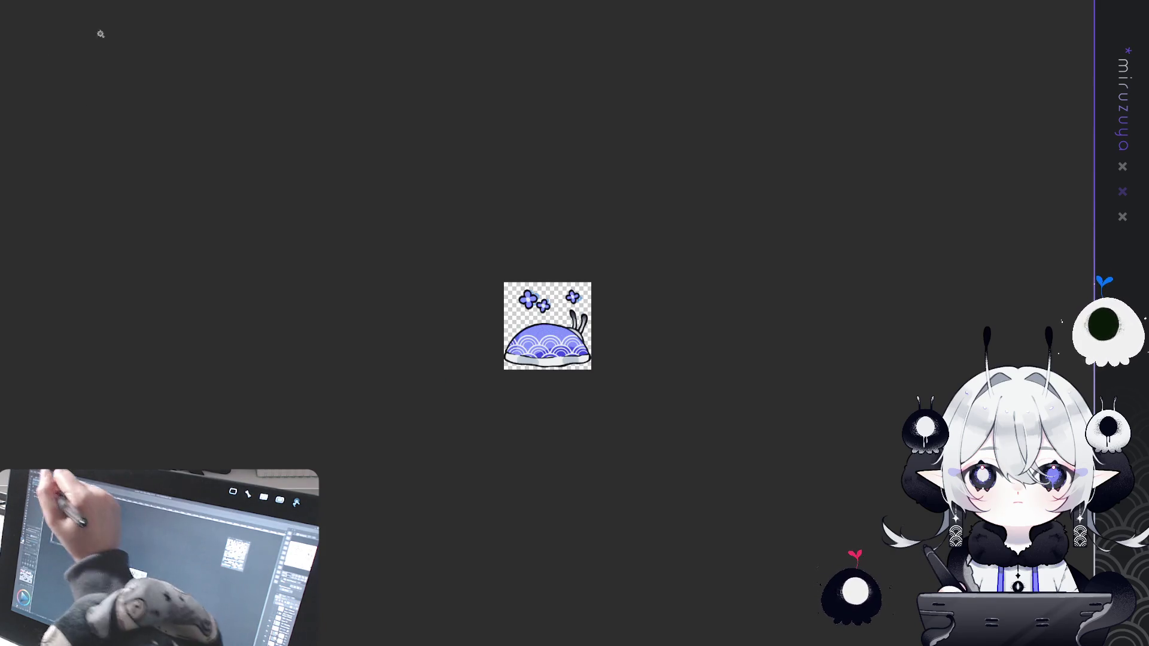
Zoom in and nudge the two left flowers above the shell into place.
{"action": "key", "text": "ctrl+plus"}
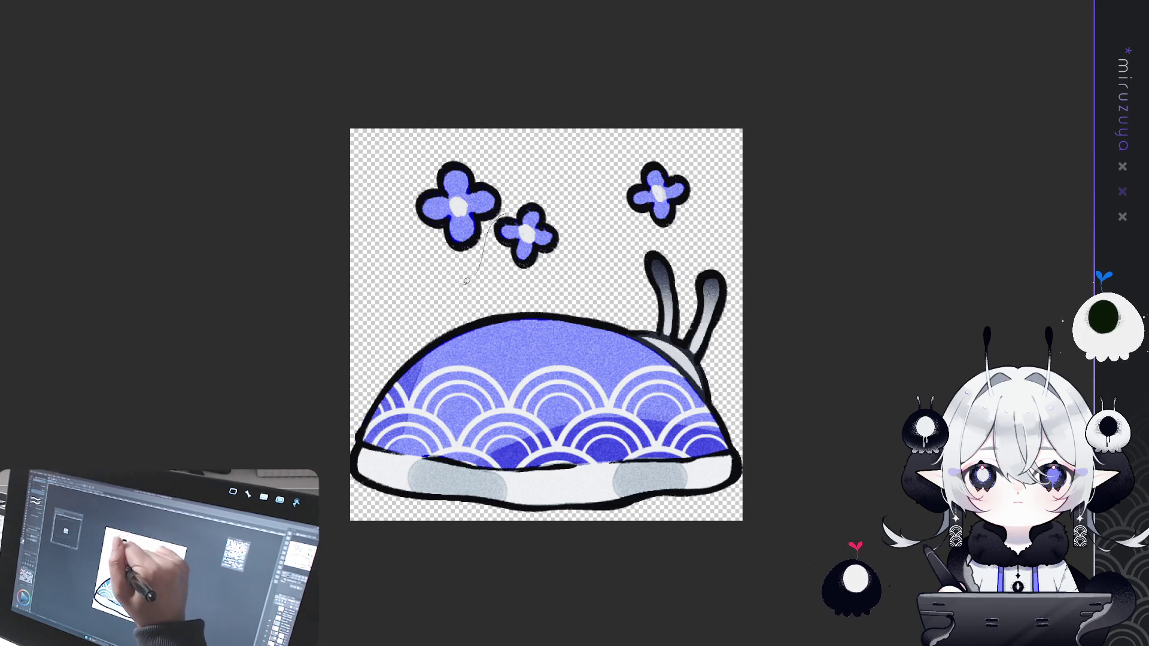
{"action": "left_click_drag", "start_coordinate": [500, 214], "coordinate": [519, 179]}
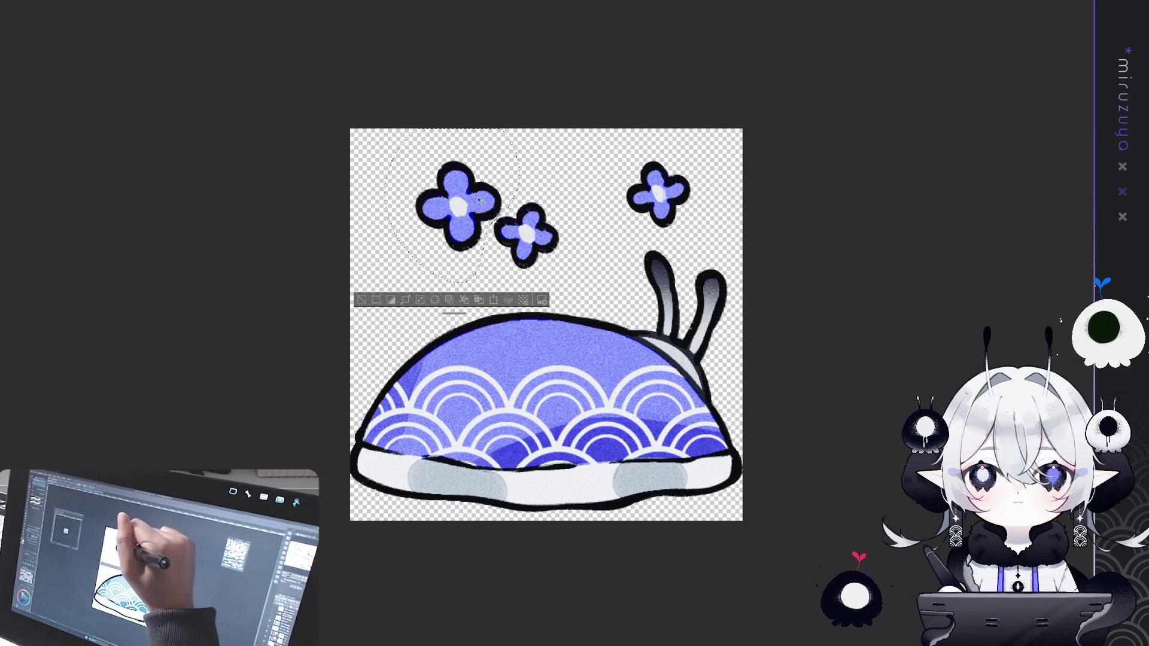
{"action": "left_click_drag", "start_coordinate": [458, 207], "coordinate": [449, 199]}
{"action": "left_click", "coordinate": [354, 292]}
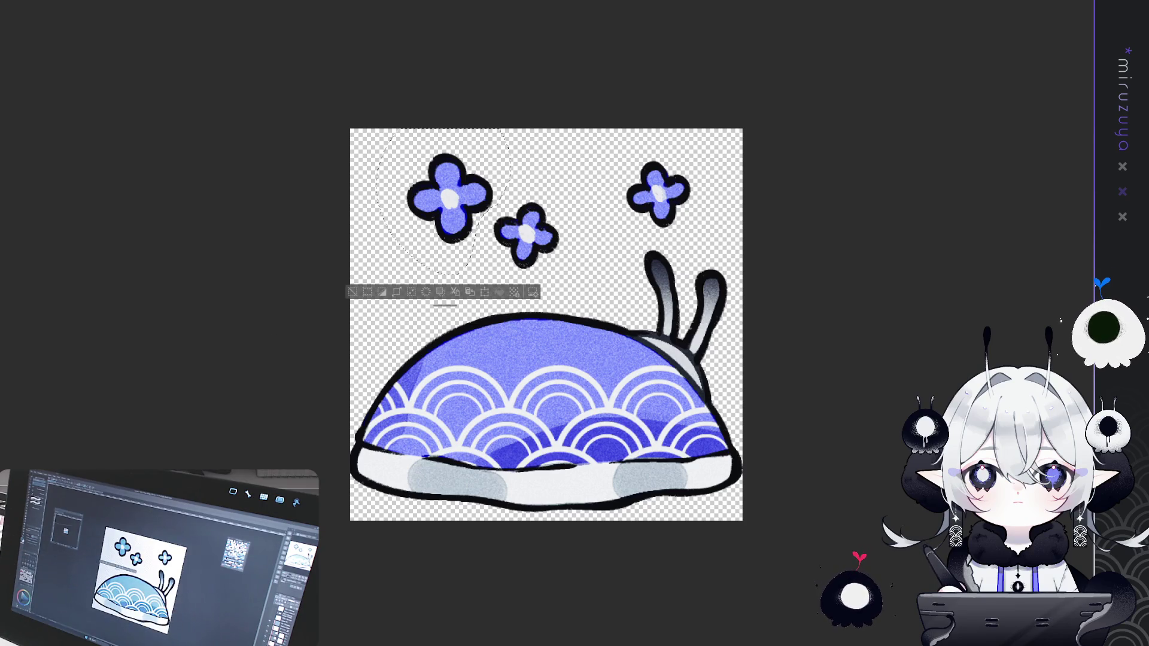
{"action": "left_click_drag", "start_coordinate": [449, 198], "coordinate": [458, 207]}
Copy the whole nudibranch sticker and paste it back onto the emote sheet.
{"action": "key", "text": "ctrl+a"}
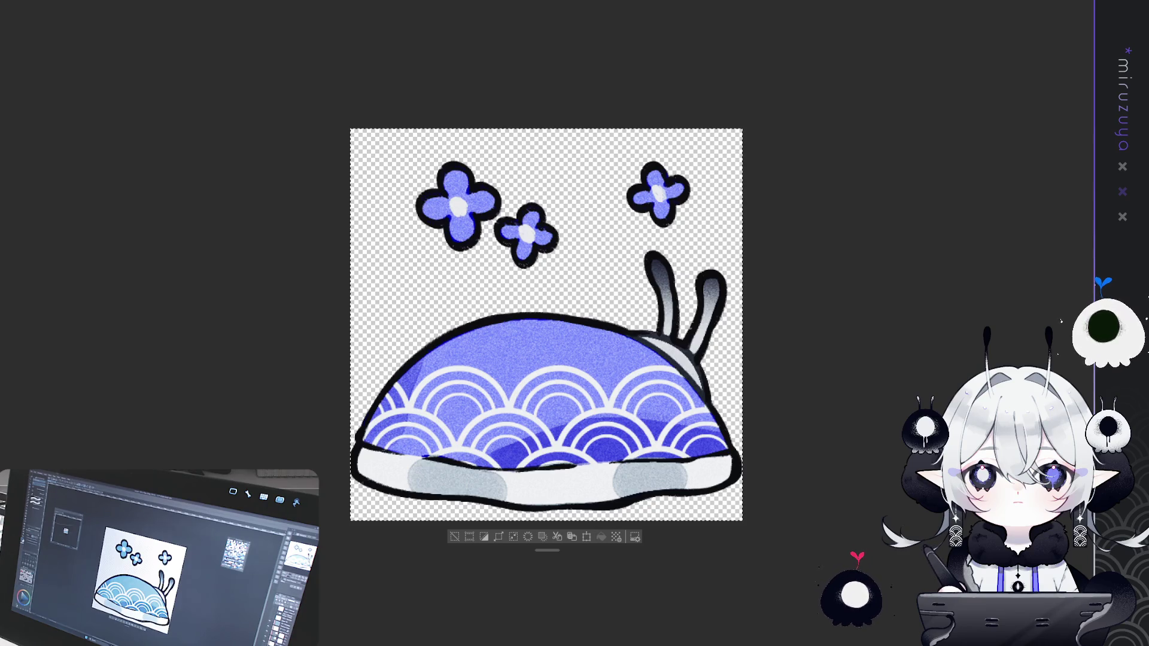
{"action": "key", "text": "ctrl+tab"}
{"action": "key", "text": "ctrl+v"}
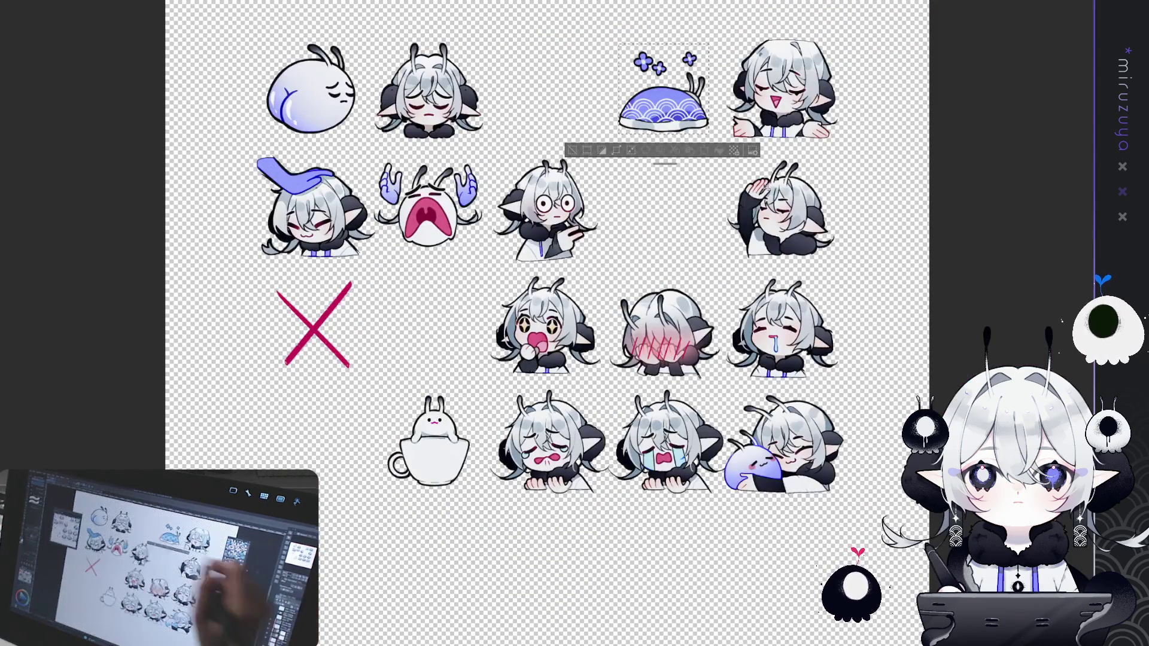
Deselect, crop to the top-right laughing emote, then restore the full emote sheet.
{"action": "key", "text": "ctrl+d"}
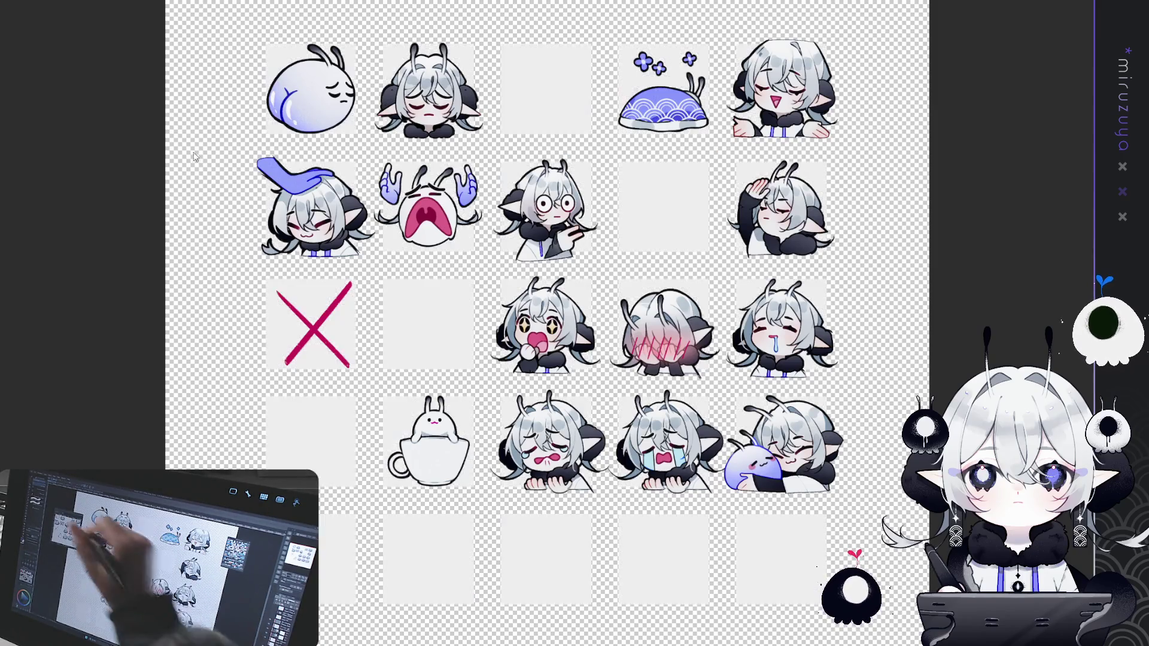
{"action": "left_click_drag", "start_coordinate": [737, 43], "coordinate": [828, 139]}
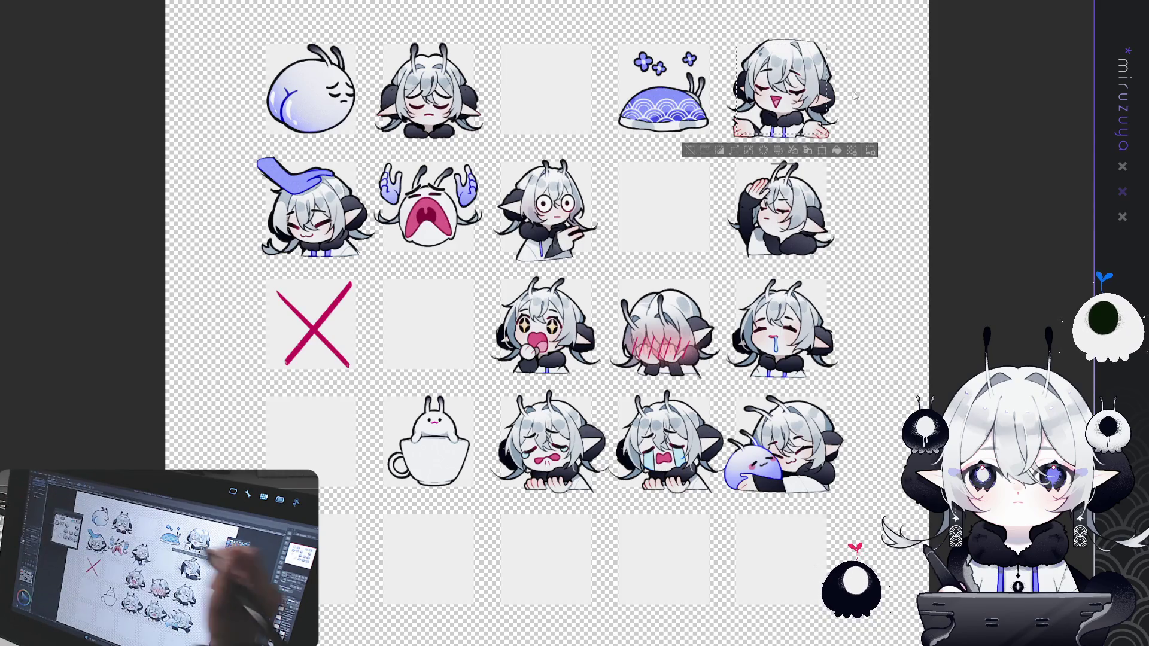
{"action": "left_click", "coordinate": [821, 149]}
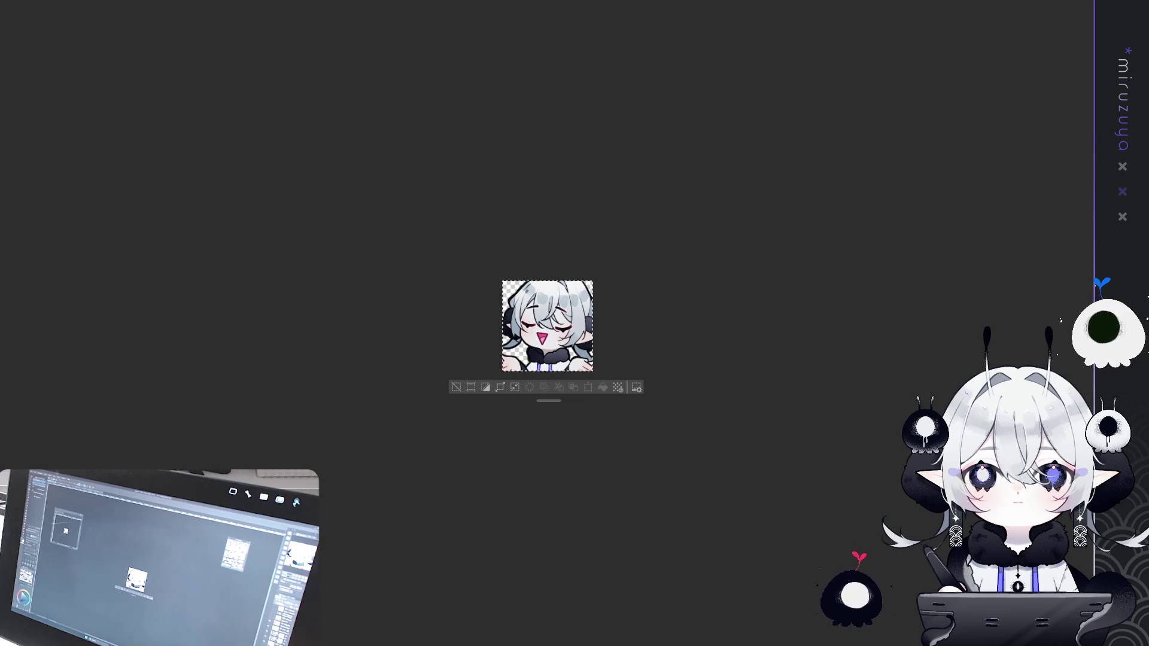
{"action": "key", "text": "ctrl+0"}
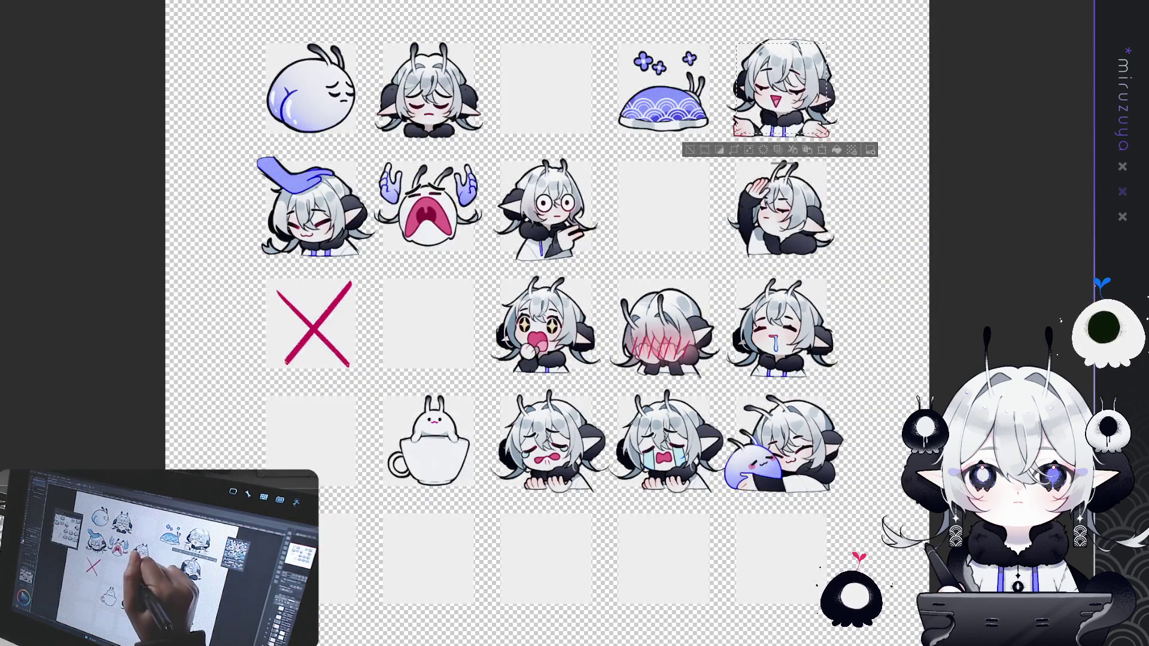
Crop to the starry-eyed emote, then move the selection and crop to the head-pat emote.
{"action": "left_click_drag", "start_coordinate": [502, 278], "coordinate": [592, 368]}
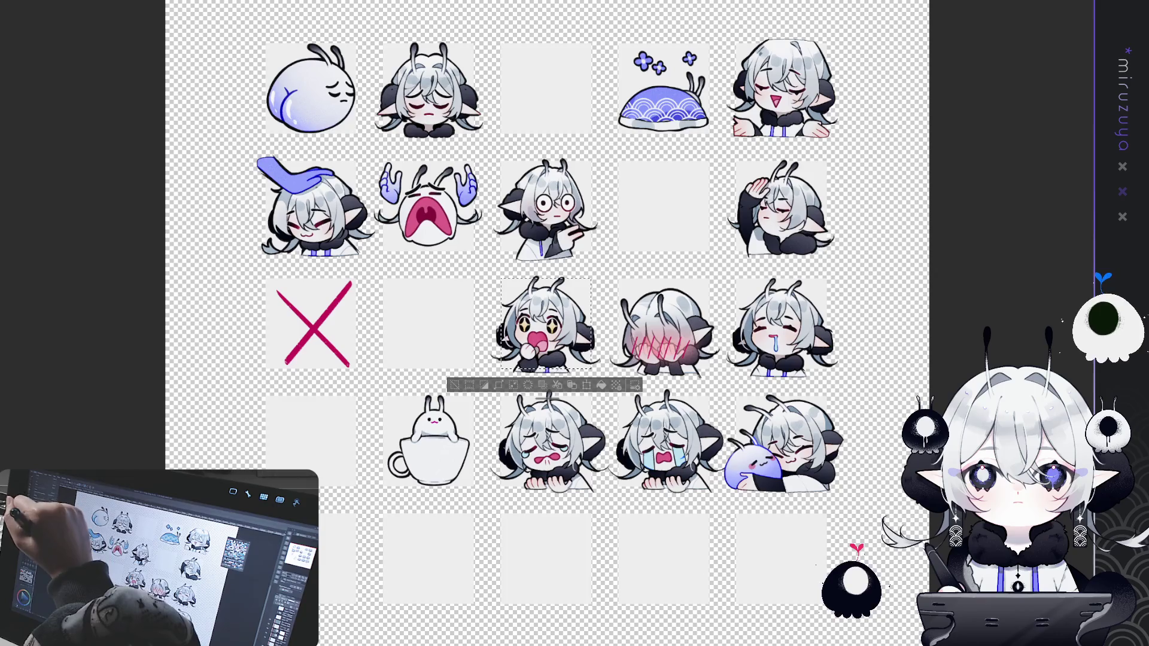
{"action": "left_click", "coordinate": [586, 385]}
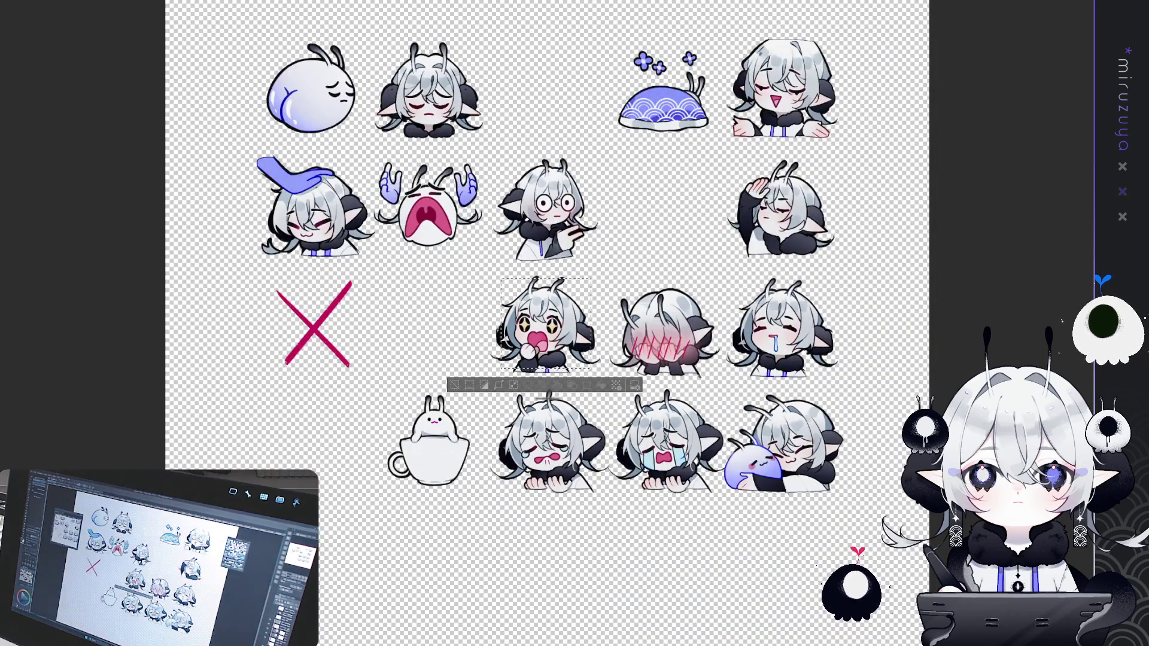
{"action": "left_click", "coordinate": [310, 207]}
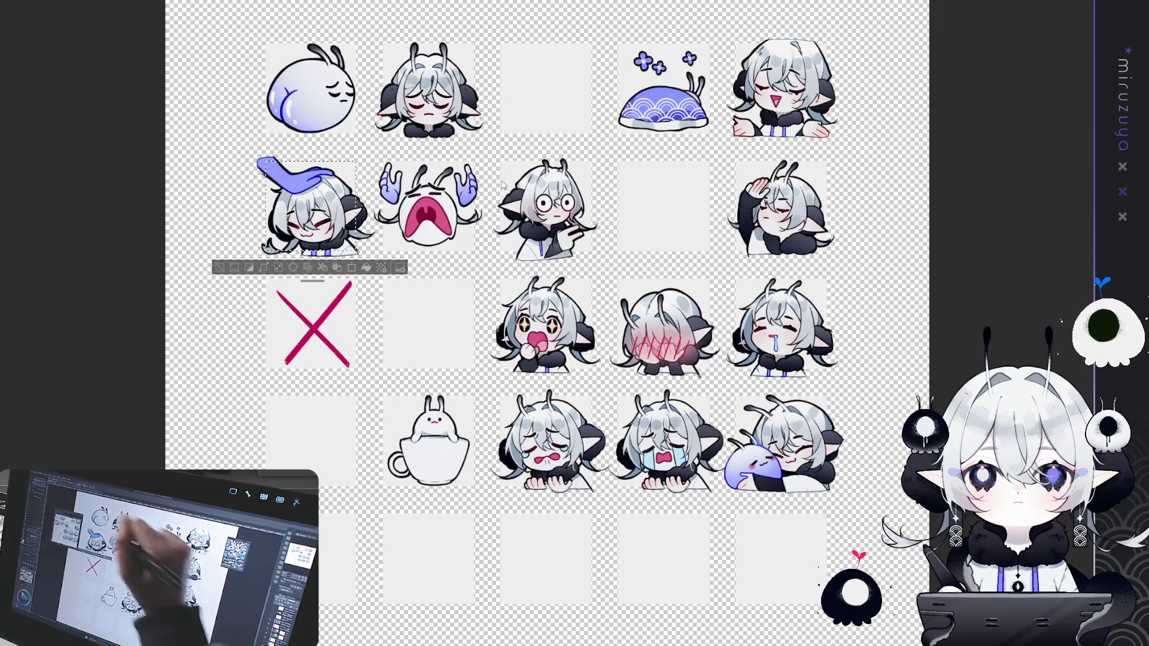
{"action": "left_click", "coordinate": [352, 268]}
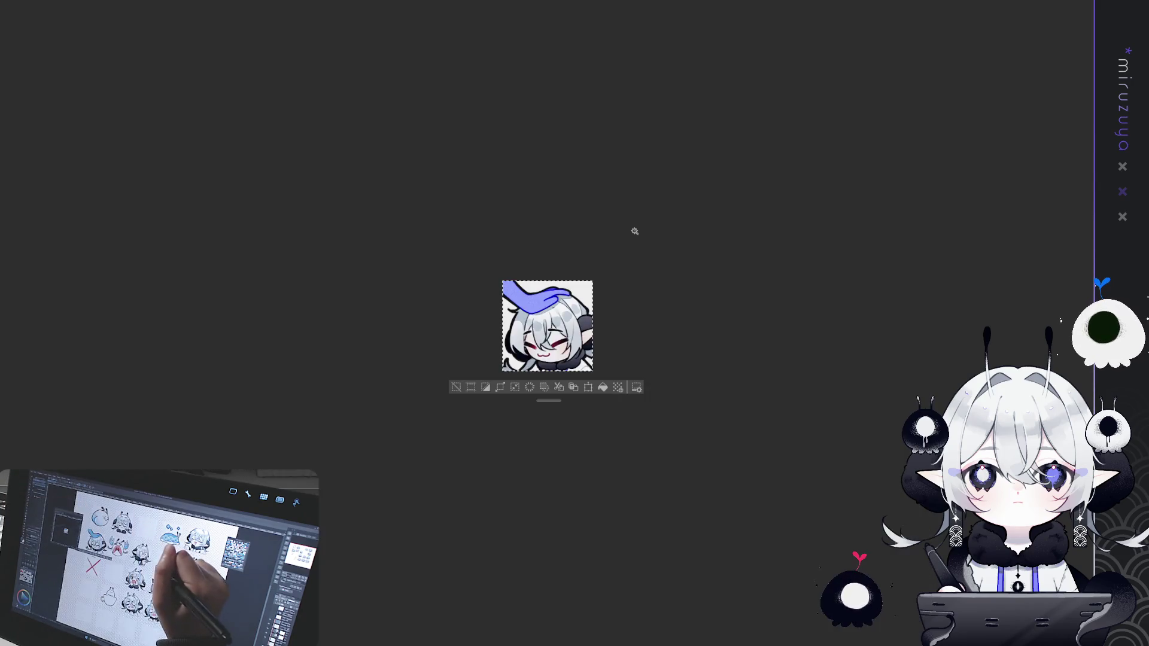
Deselect, select the whole head-pat emote canvas, and paste it back onto the full sheet.
{"action": "left_click", "coordinate": [461, 390]}
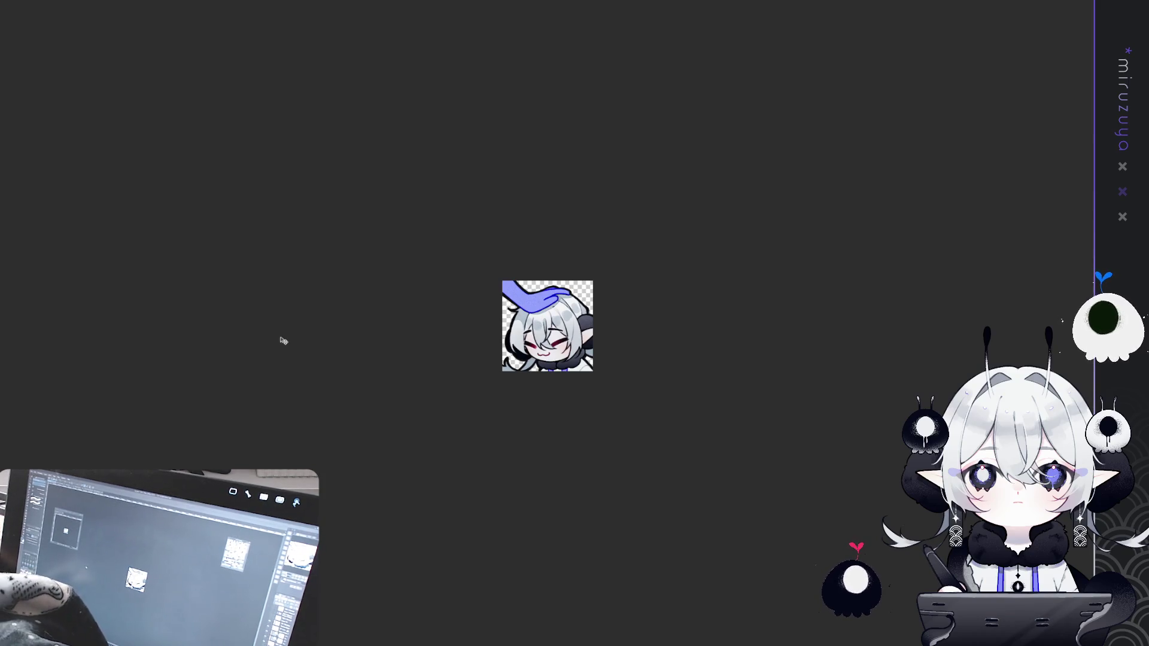
{"action": "key", "text": "ctrl+a"}
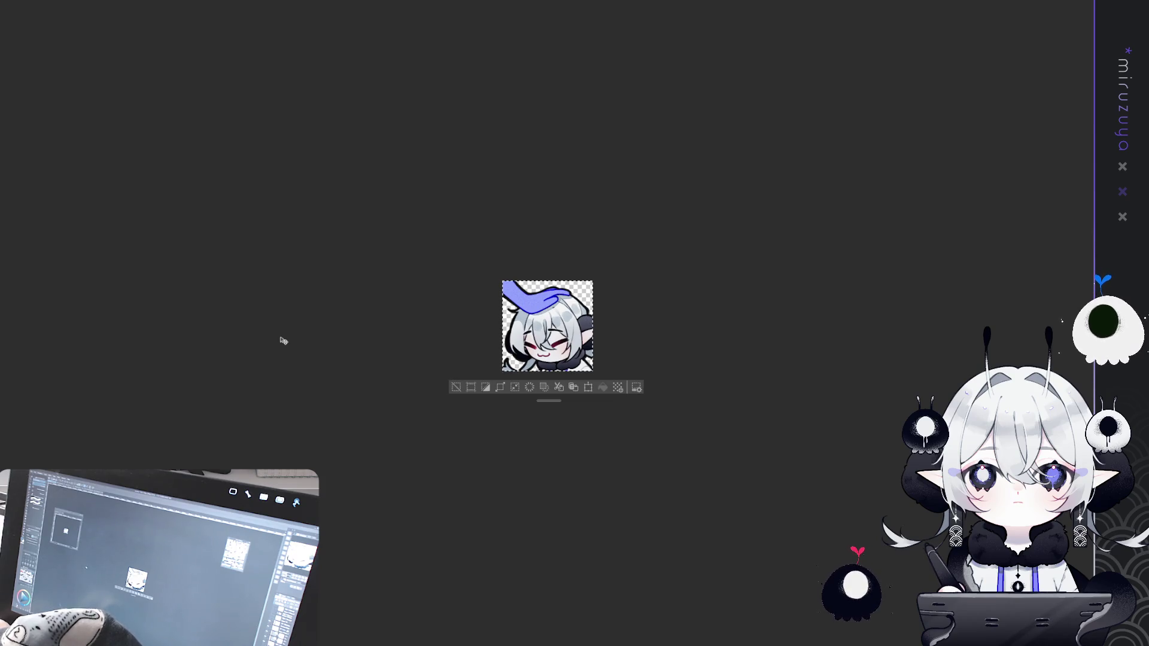
{"action": "key", "text": "ctrl+Tab"}
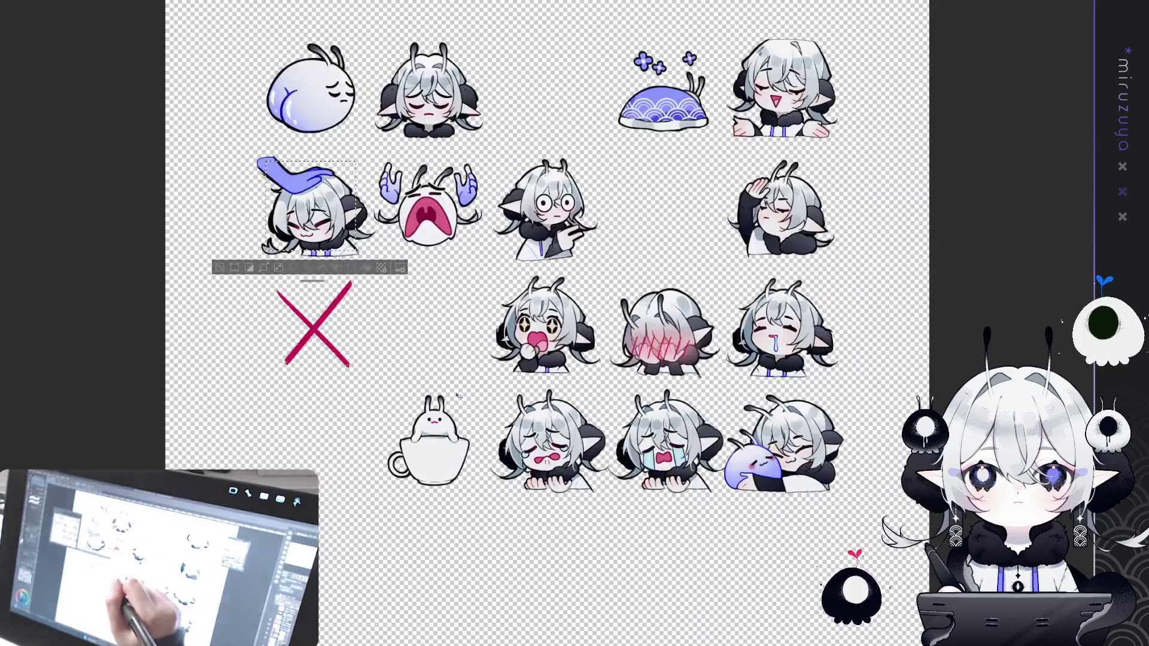
Deselect, bring back the grey slot grid, and crop the canvas to the sleepy top-row emote.
{"action": "key", "text": "ctrl+d"}
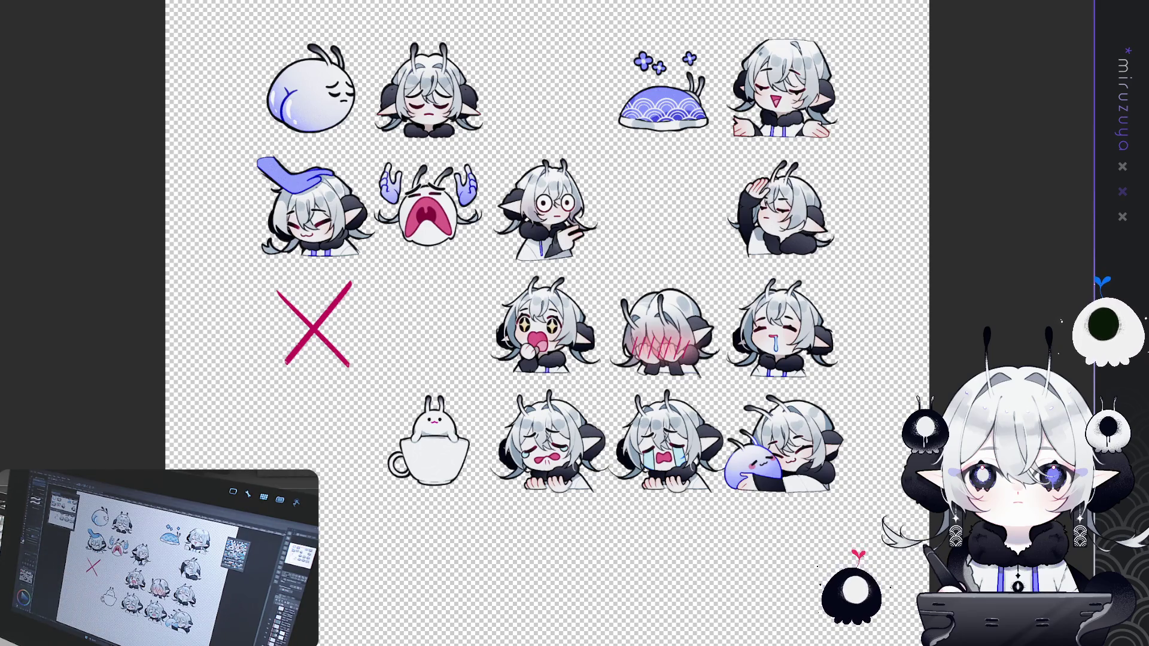
{"action": "key", "text": "ctrl+z"}
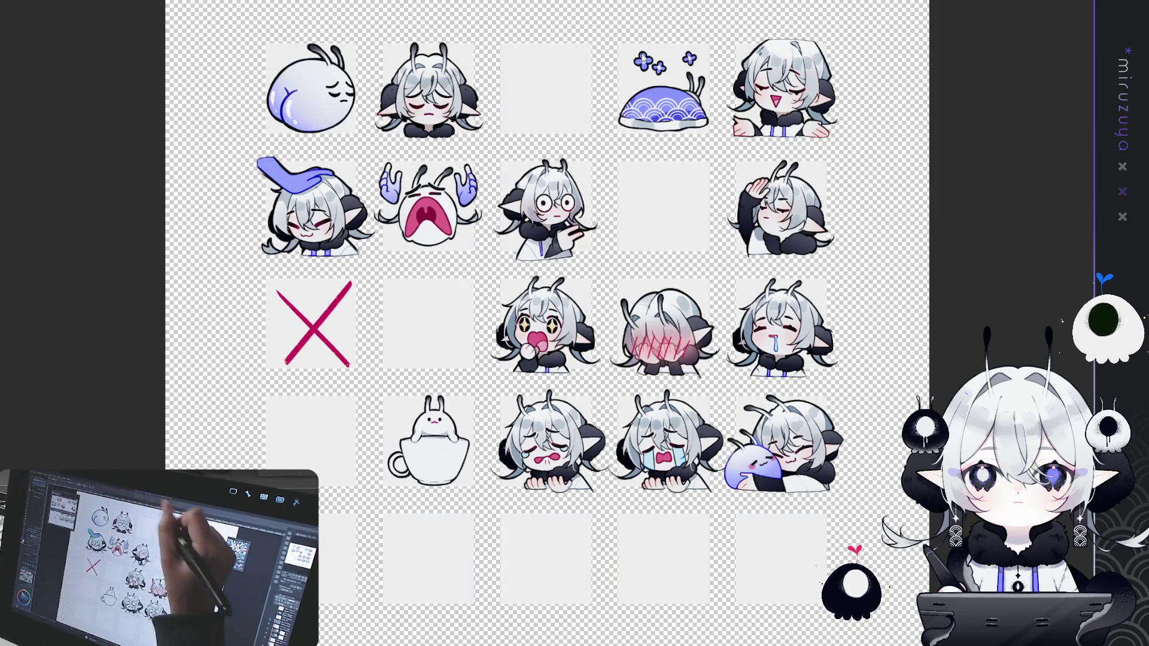
{"action": "left_click_drag", "start_coordinate": [264, 160], "coordinate": [357, 256]}
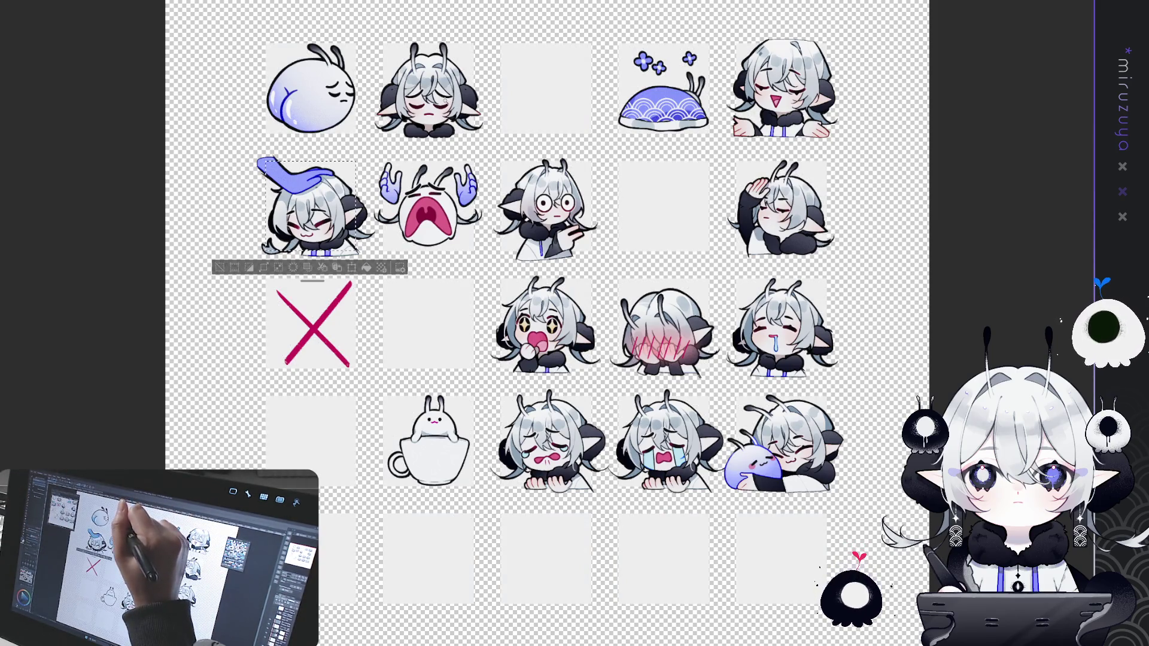
{"action": "left_click_drag", "start_coordinate": [383, 43], "coordinate": [473, 136]}
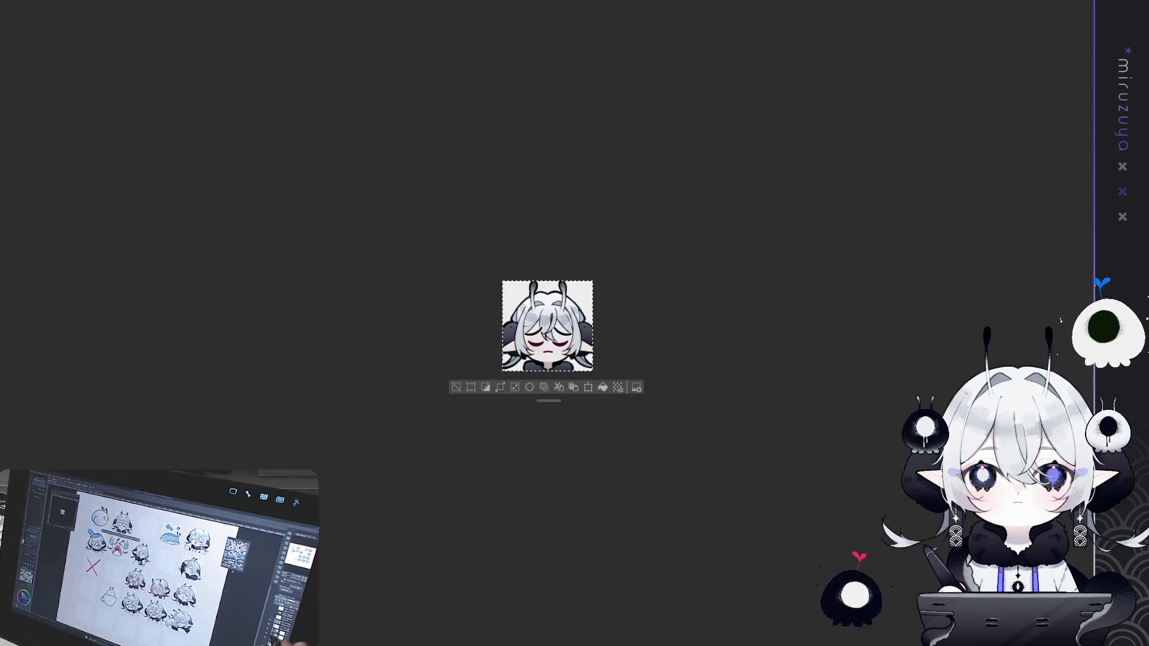
{"action": "left_click", "coordinate": [470, 149]}
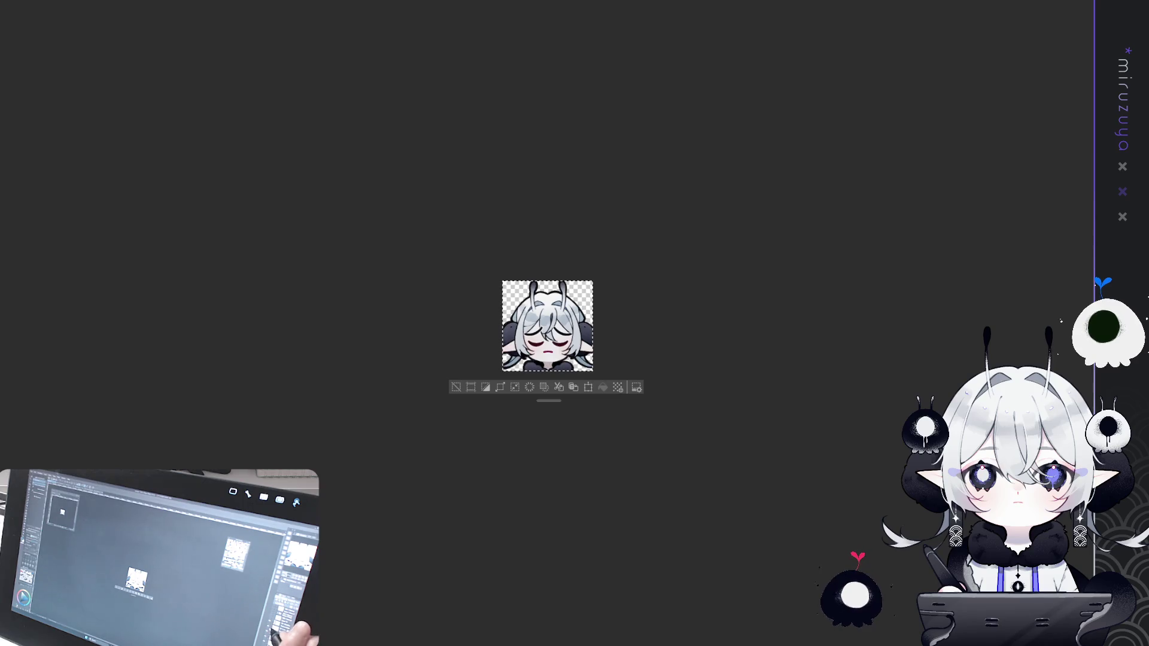
Enlarge the sleepy emote slightly by stretching it at the top and bottom.
{"action": "key", "text": "ctrl+t"}
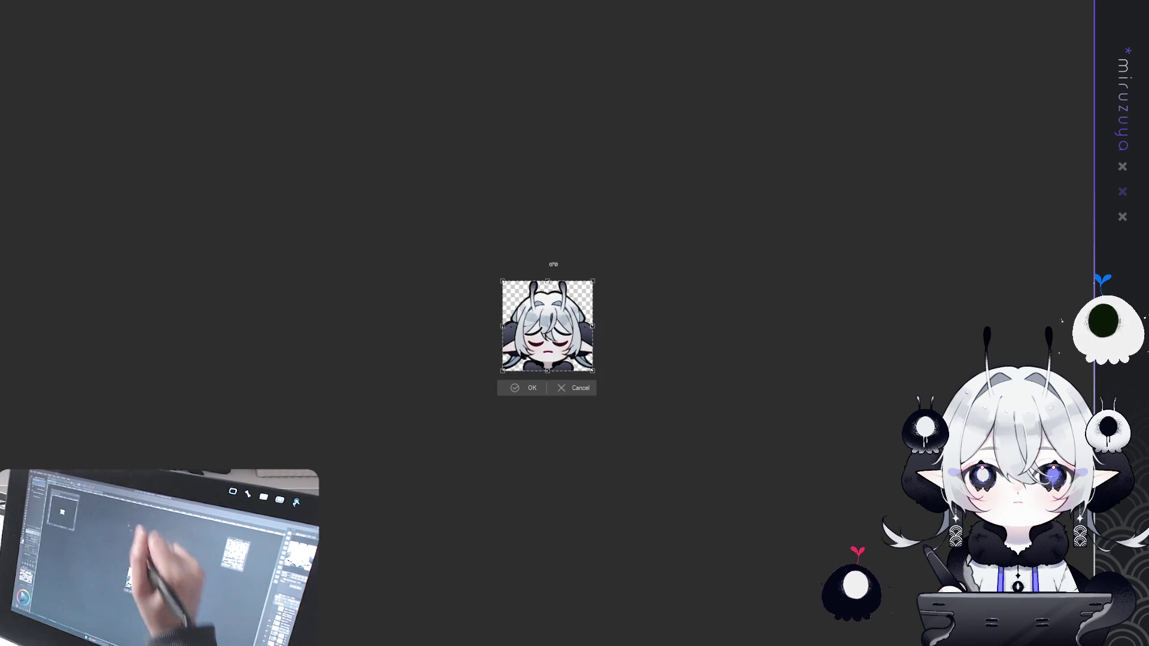
{"action": "left_click_drag", "start_coordinate": [547, 371], "coordinate": [547, 377]}
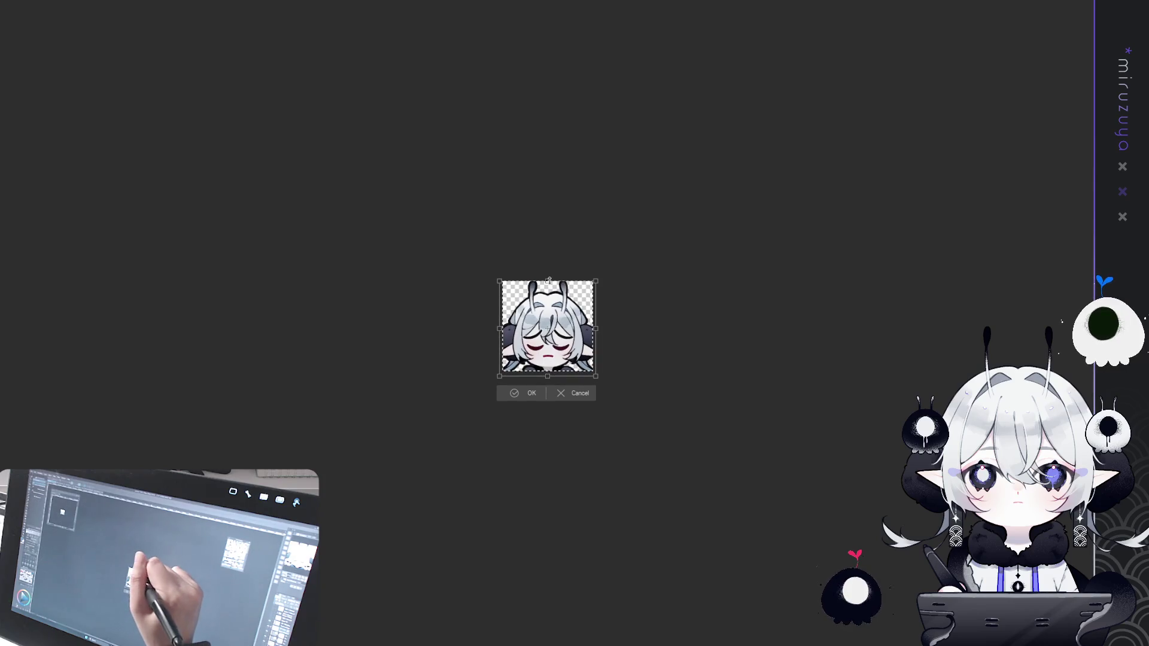
{"action": "left_click_drag", "start_coordinate": [549, 279], "coordinate": [549, 274]}
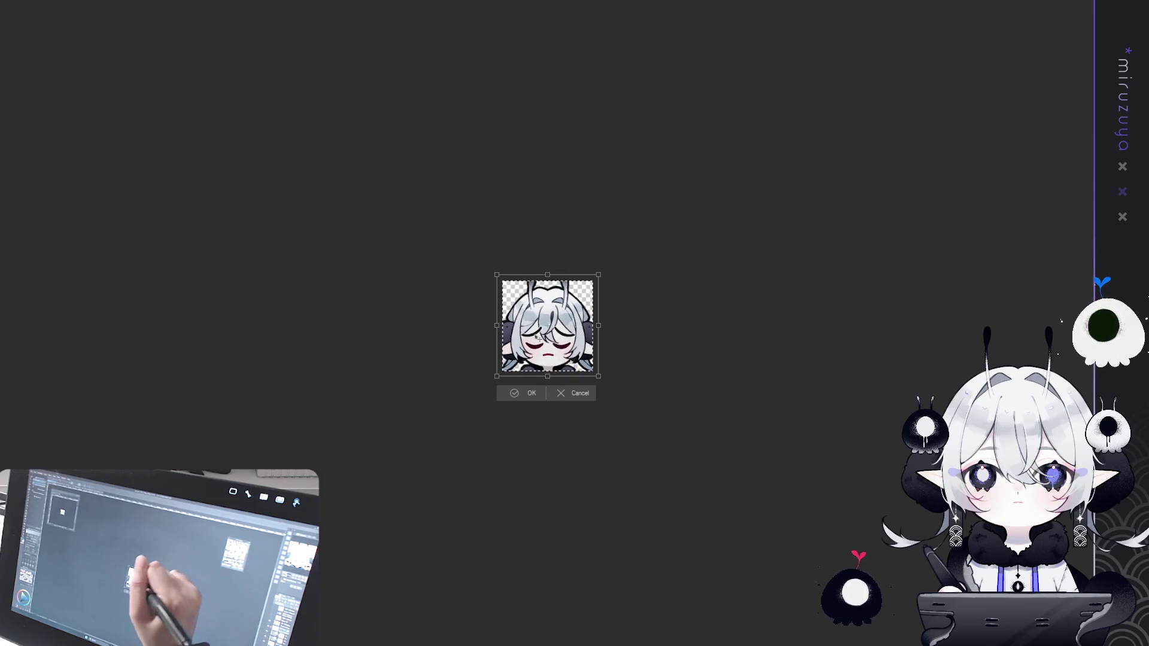
{"action": "key", "text": "Return"}
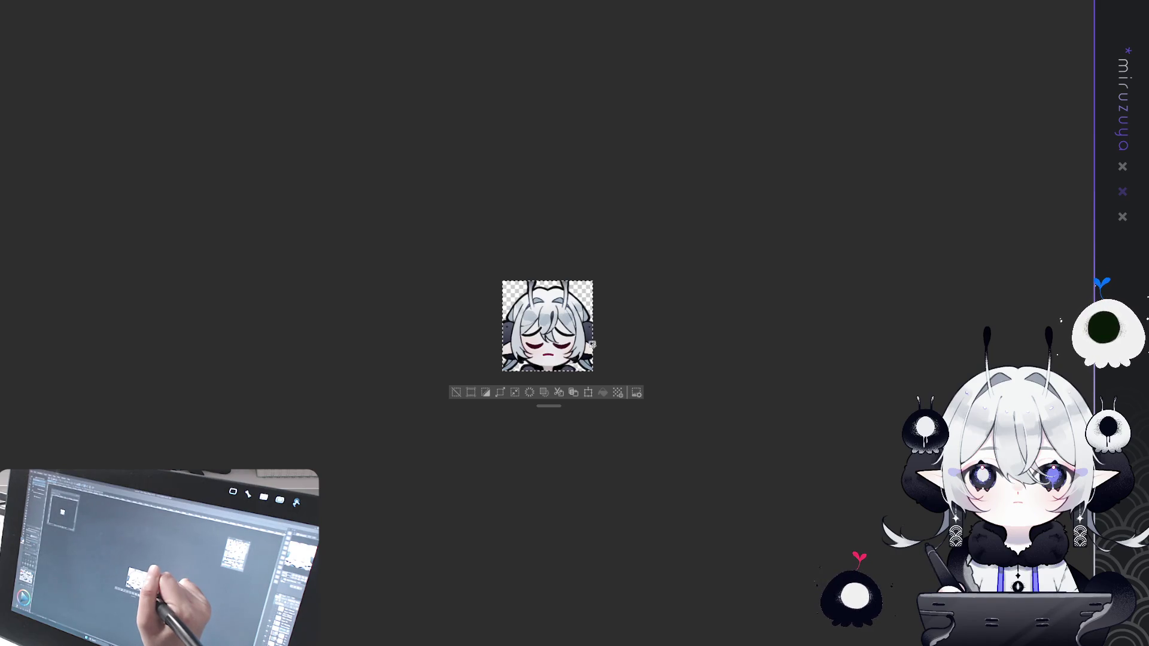
Deselect, select the whole canvas, and scale the sleepy emote up a bit more to fill it.
{"action": "left_click", "coordinate": [350, 114]}
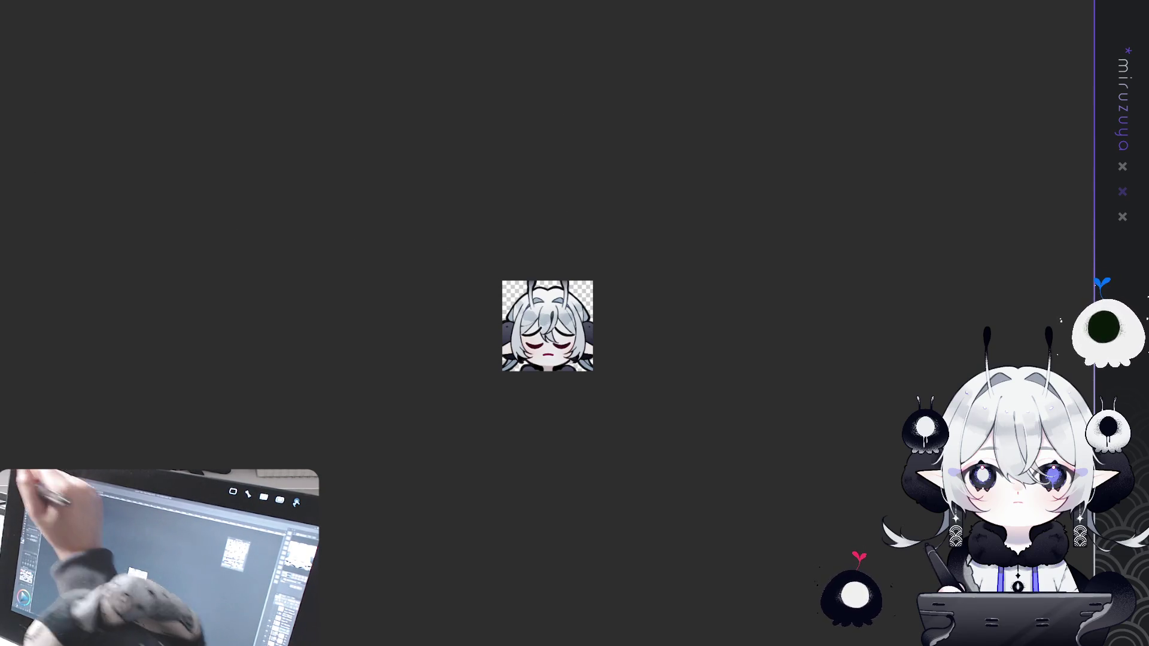
{"action": "key", "text": "ctrl+a"}
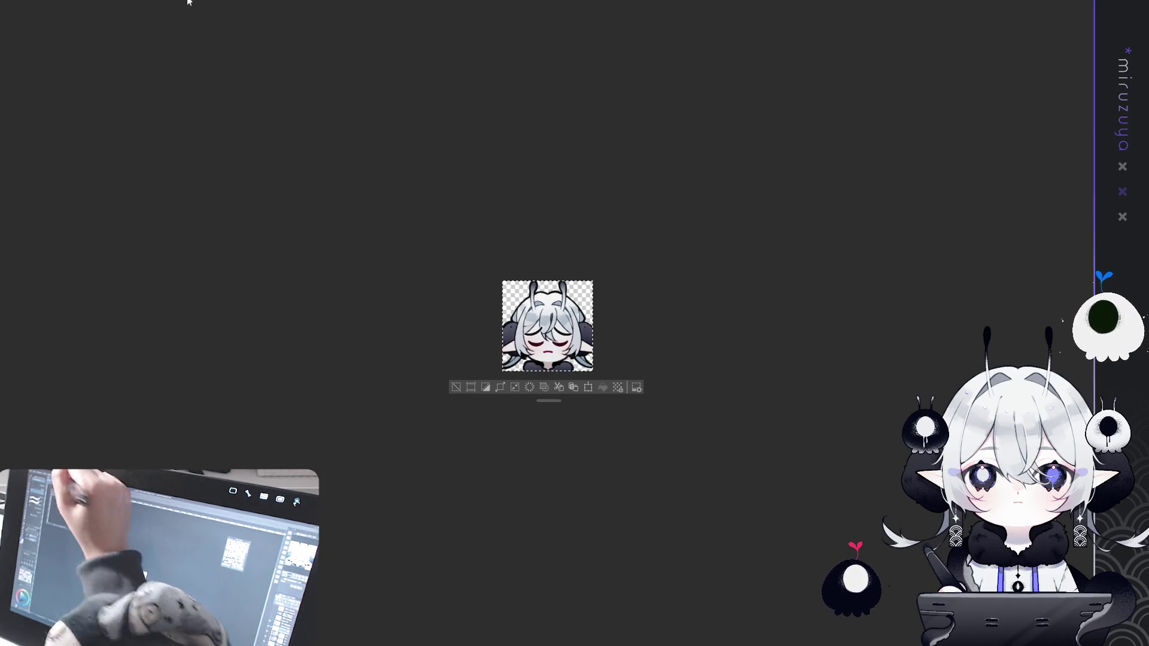
{"action": "key", "text": "ctrl+t"}
{"action": "left_click_drag", "start_coordinate": [548, 279], "coordinate": [547, 273]}
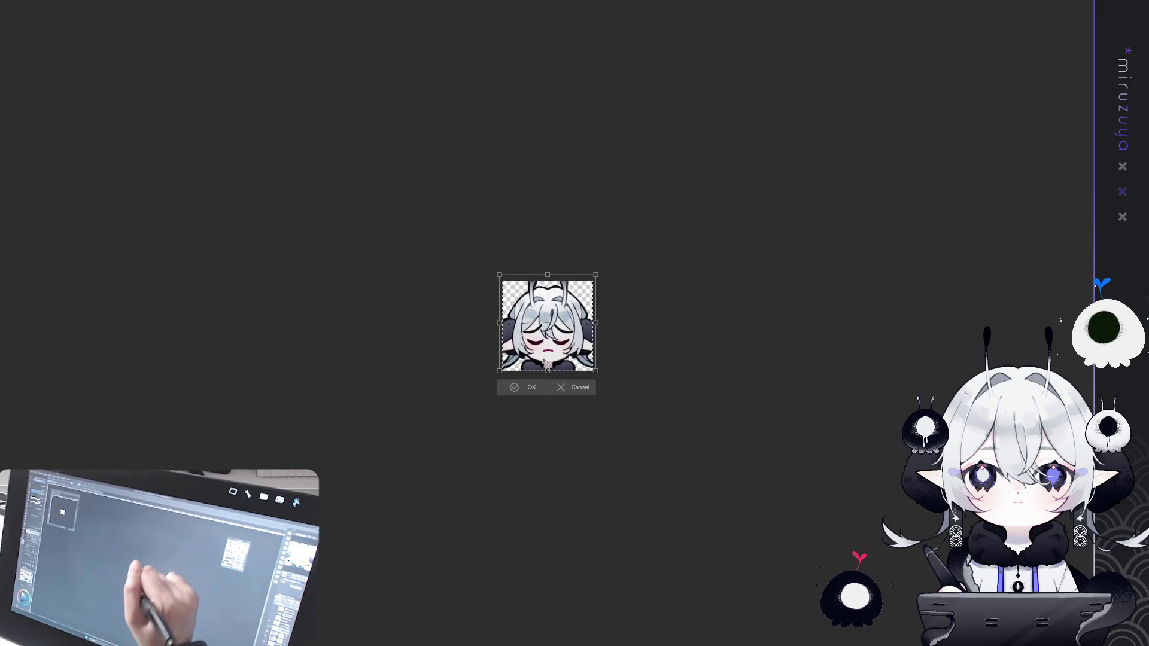
{"action": "left_click_drag", "start_coordinate": [548, 371], "coordinate": [548, 374]}
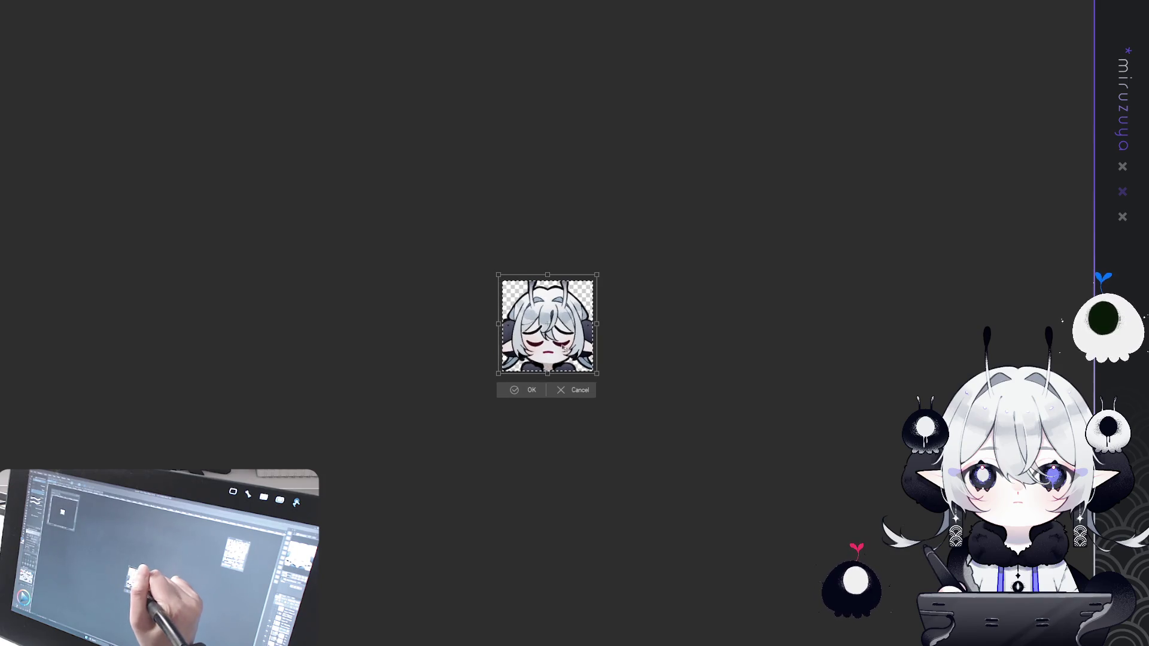
{"action": "left_click_drag", "start_coordinate": [549, 274], "coordinate": [549, 271]}
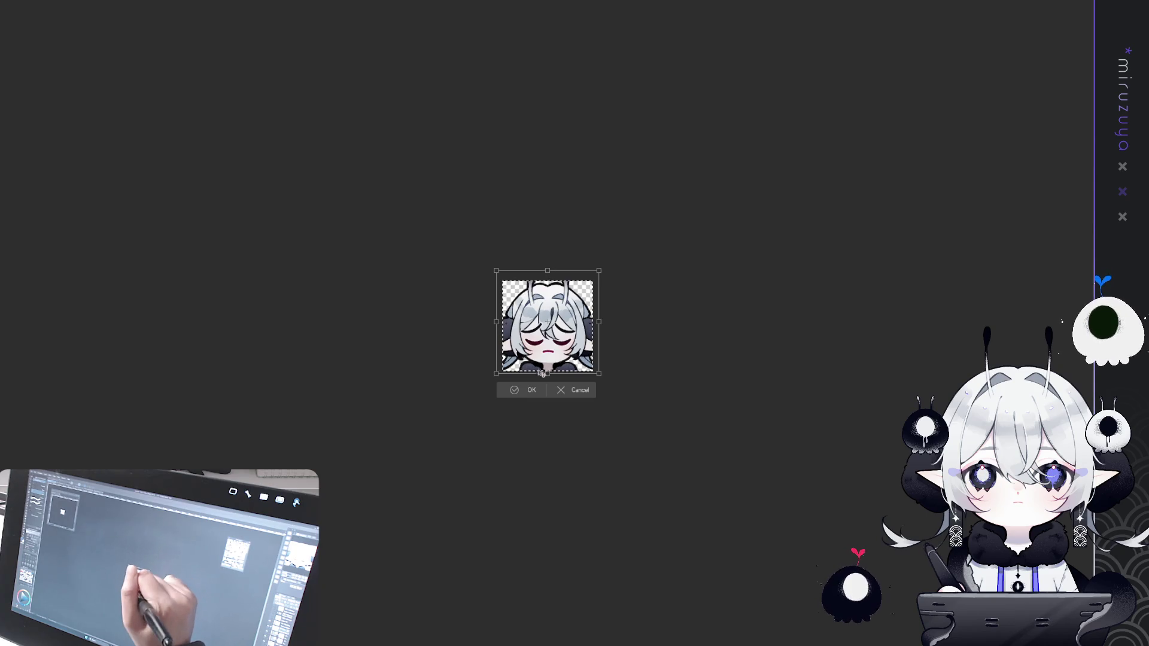
{"action": "key", "text": "Return"}
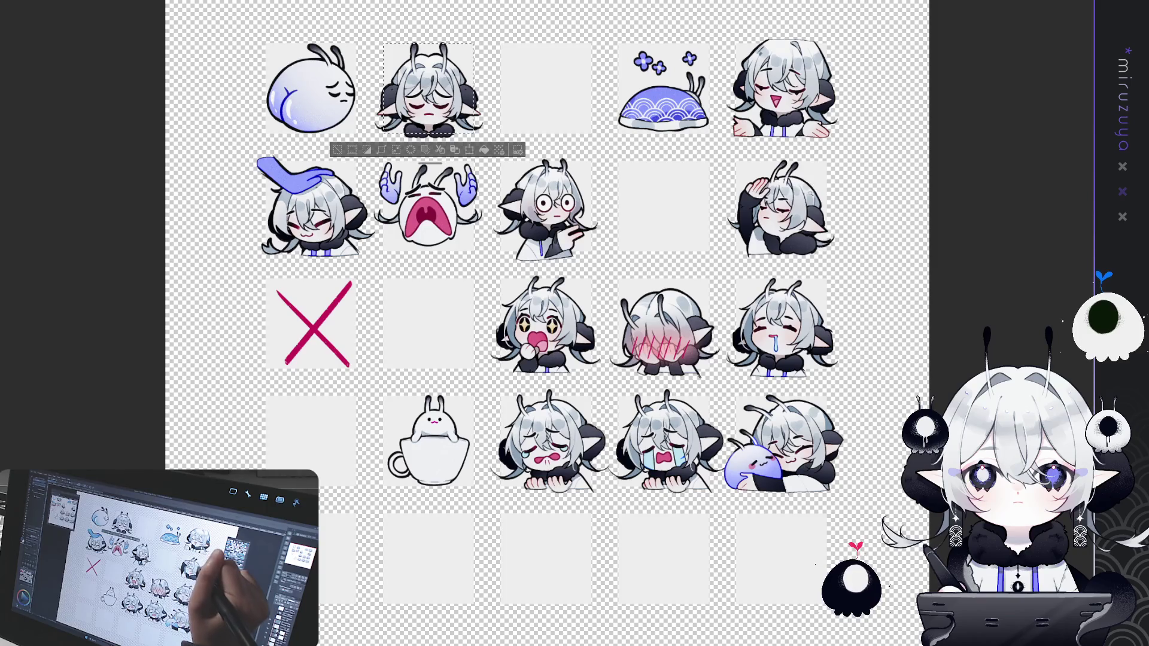
Crop the canvas to the row-2 forehead-hand emote, then switch back to the full sheet.
{"action": "left_click", "coordinate": [781, 206]}
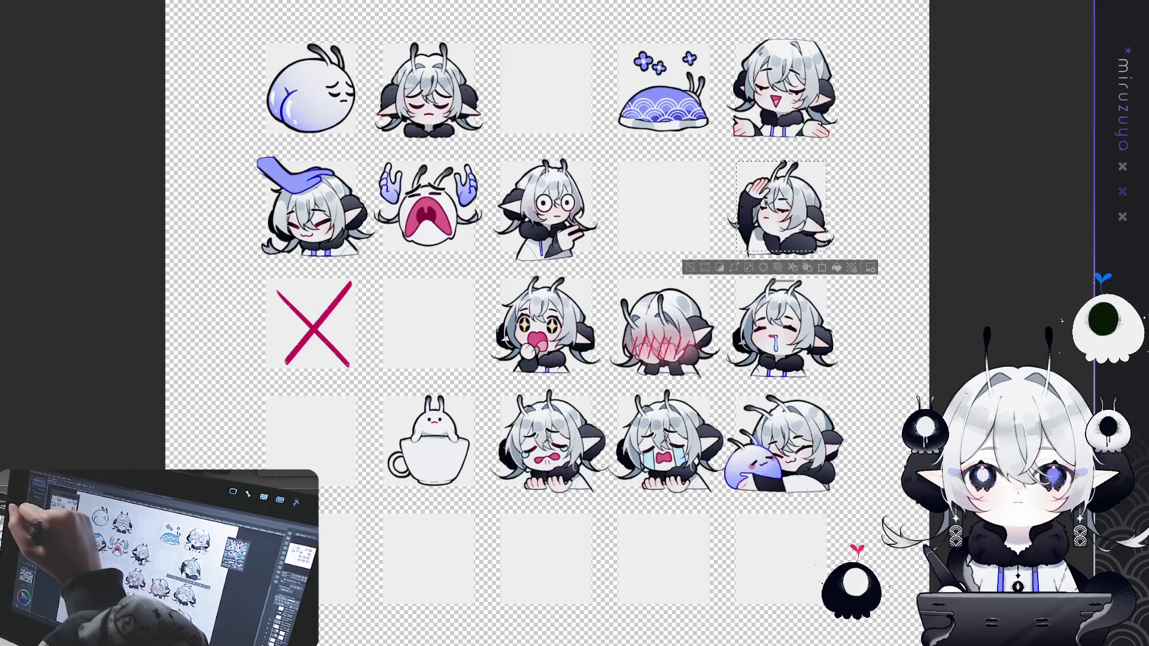
{"action": "left_click", "coordinate": [733, 267]}
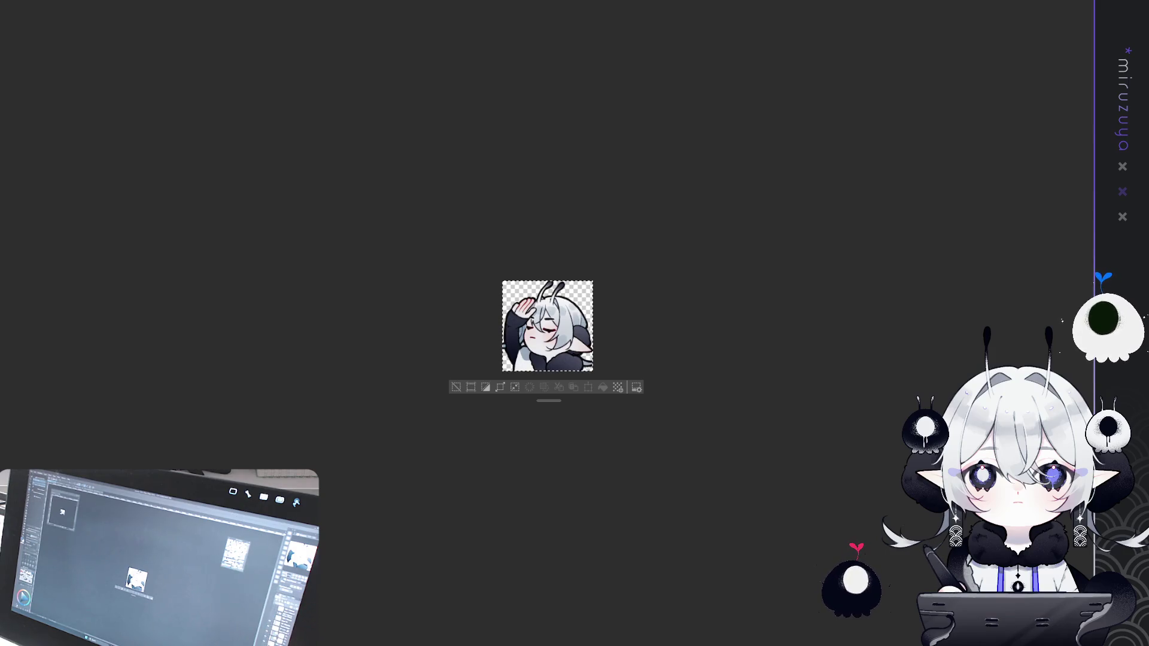
{"action": "key", "text": "ctrl+Tab"}
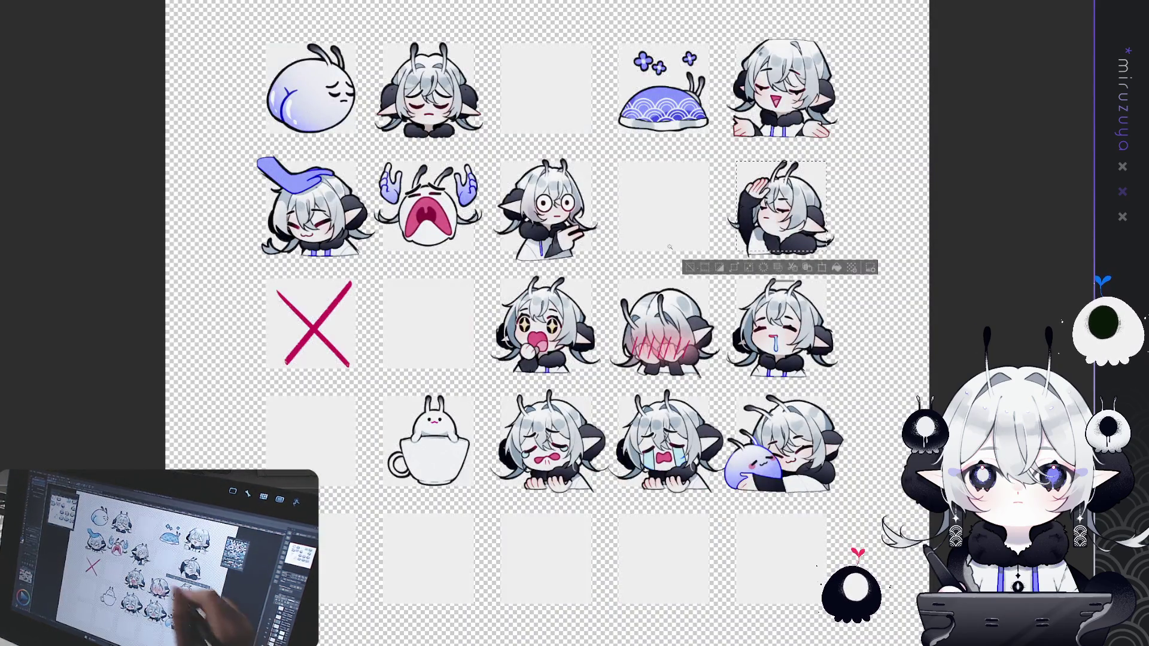
Crop to the crying emote, undo back to the grey-slotted full sheet, and select the face-covering emote.
{"action": "left_click", "coordinate": [440, 195]}
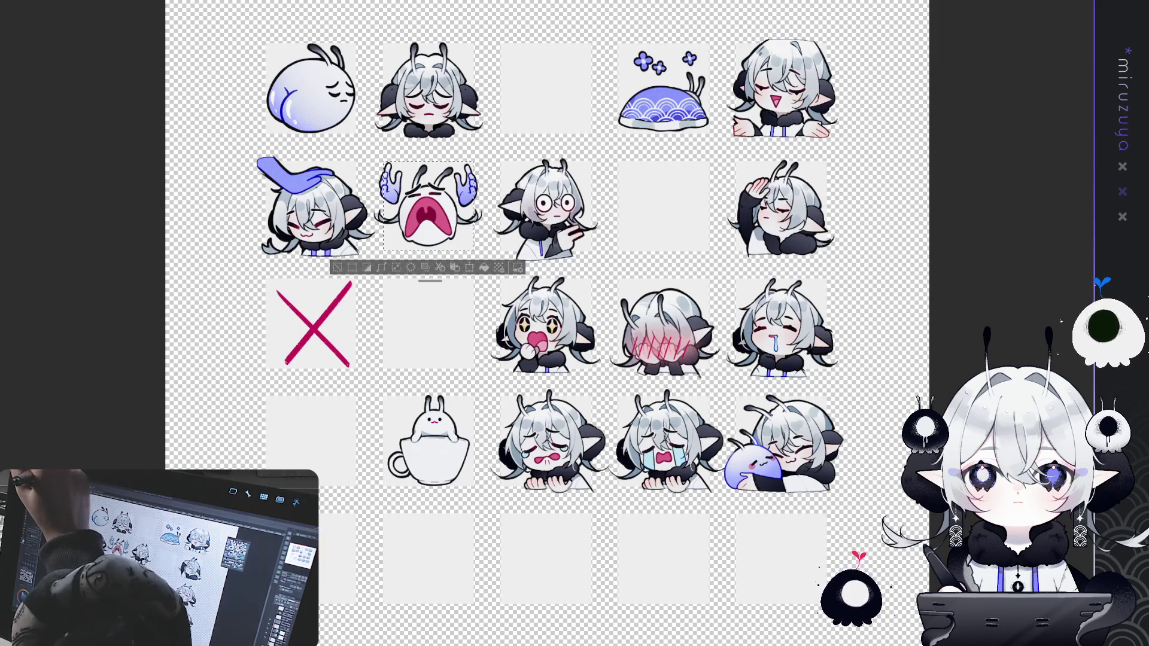
{"action": "left_click", "coordinate": [469, 268]}
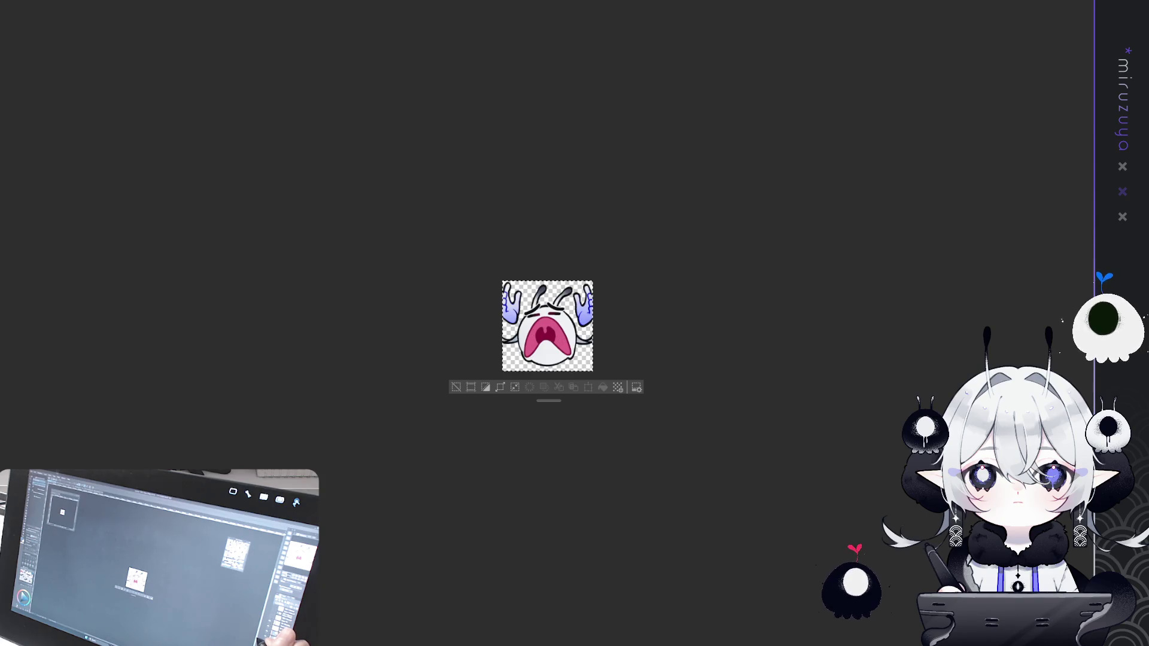
{"action": "key", "text": "ctrl+z"}
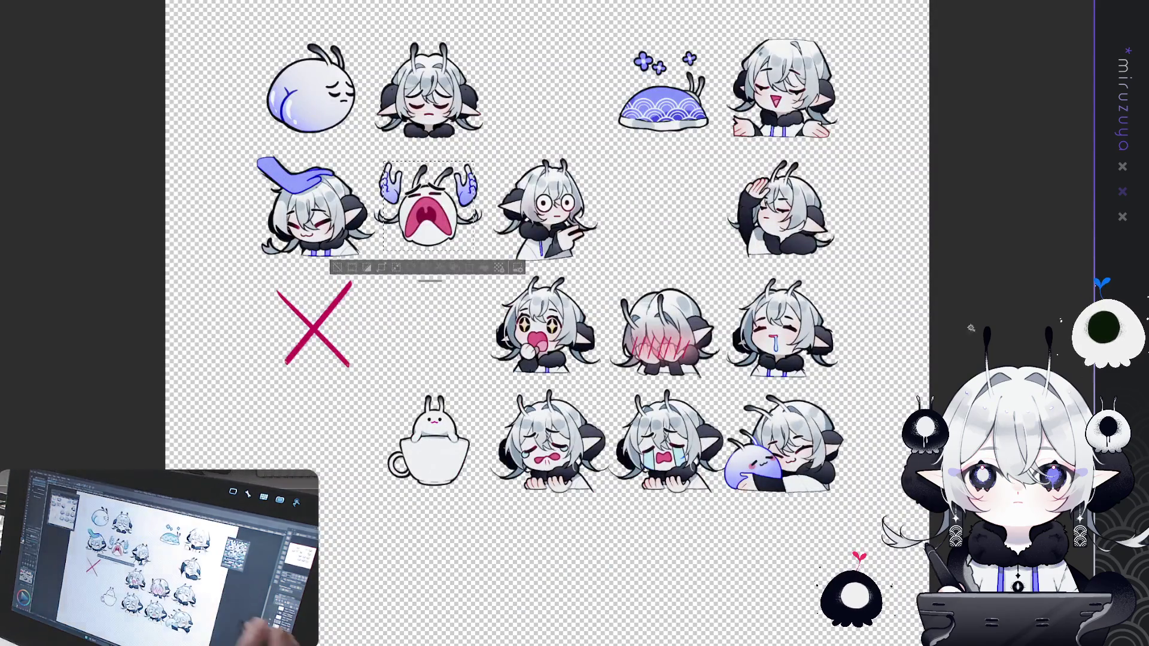
{"action": "key", "text": "ctrl+z"}
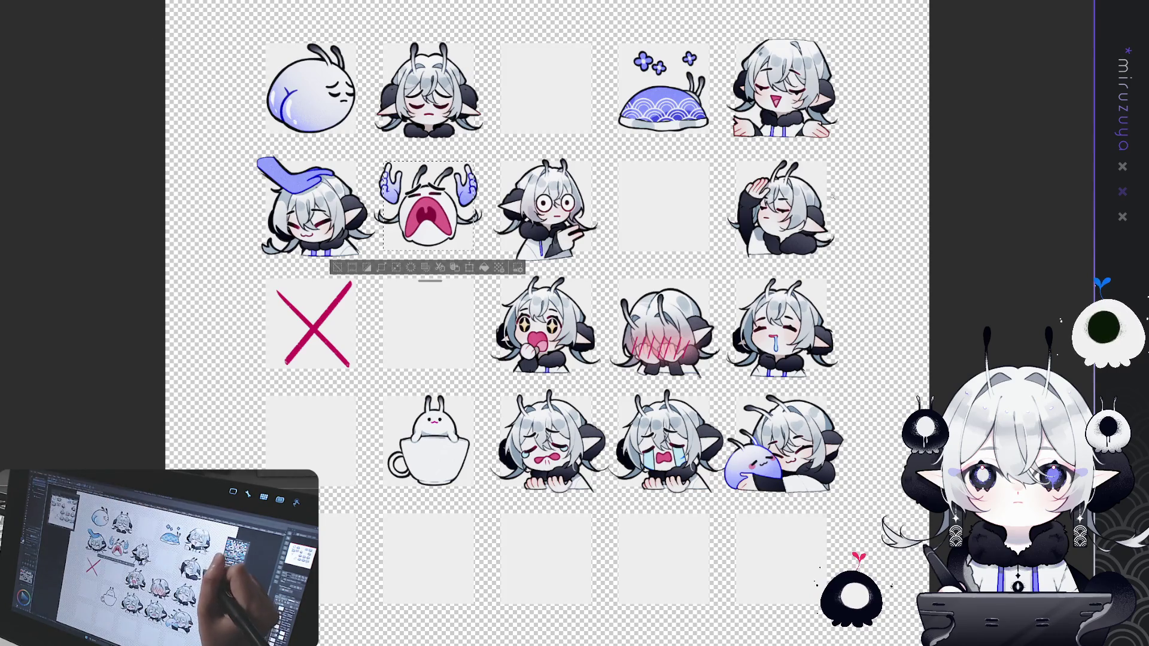
{"action": "left_click", "coordinate": [676, 305]}
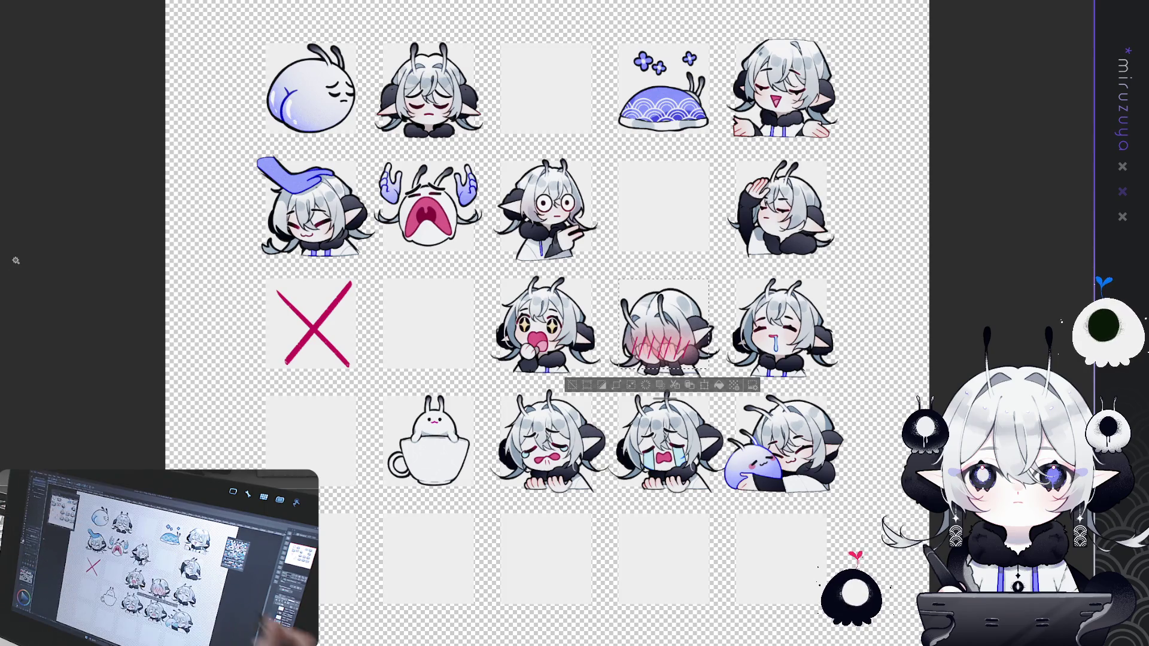
Crop the canvas to the face-covering emote, cancelling an oversized whole-layer transform.
{"action": "left_click", "coordinate": [616, 385]}
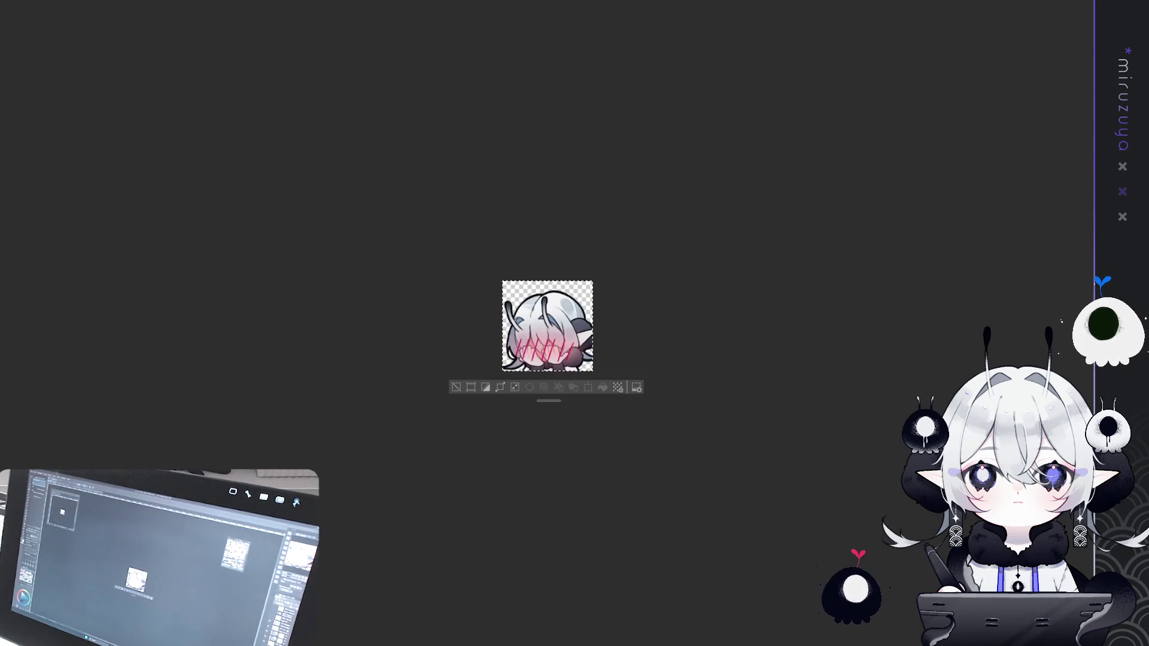
{"action": "left_click", "coordinate": [468, 386]}
{"action": "key", "text": "ctrl+t"}
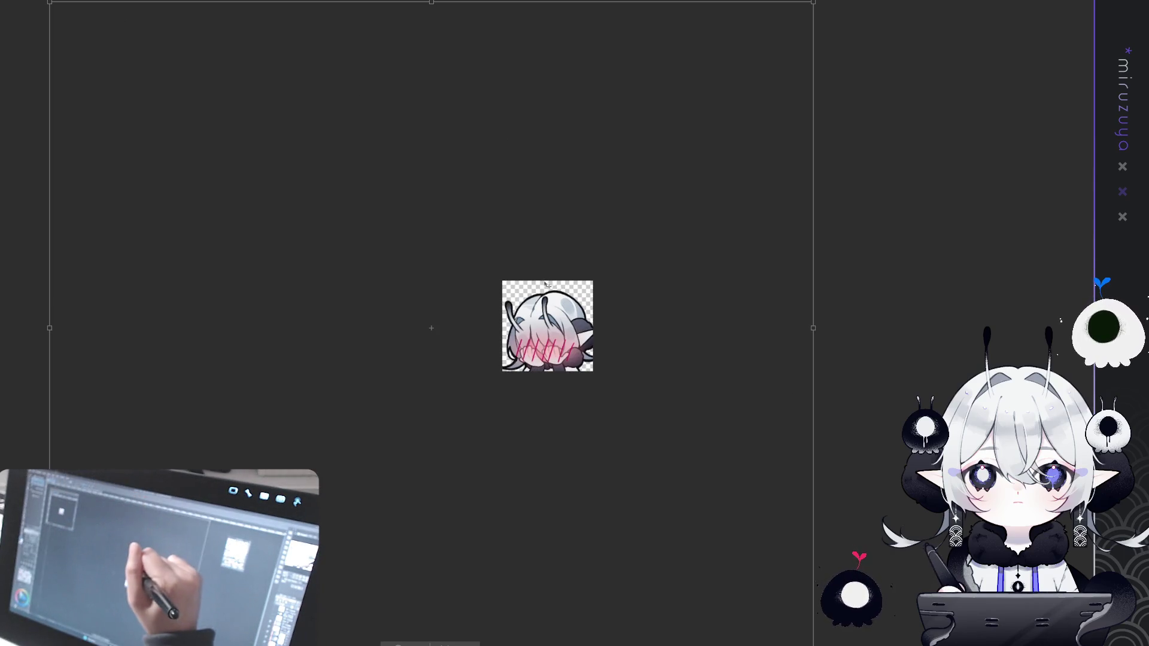
{"action": "key", "text": "Return"}
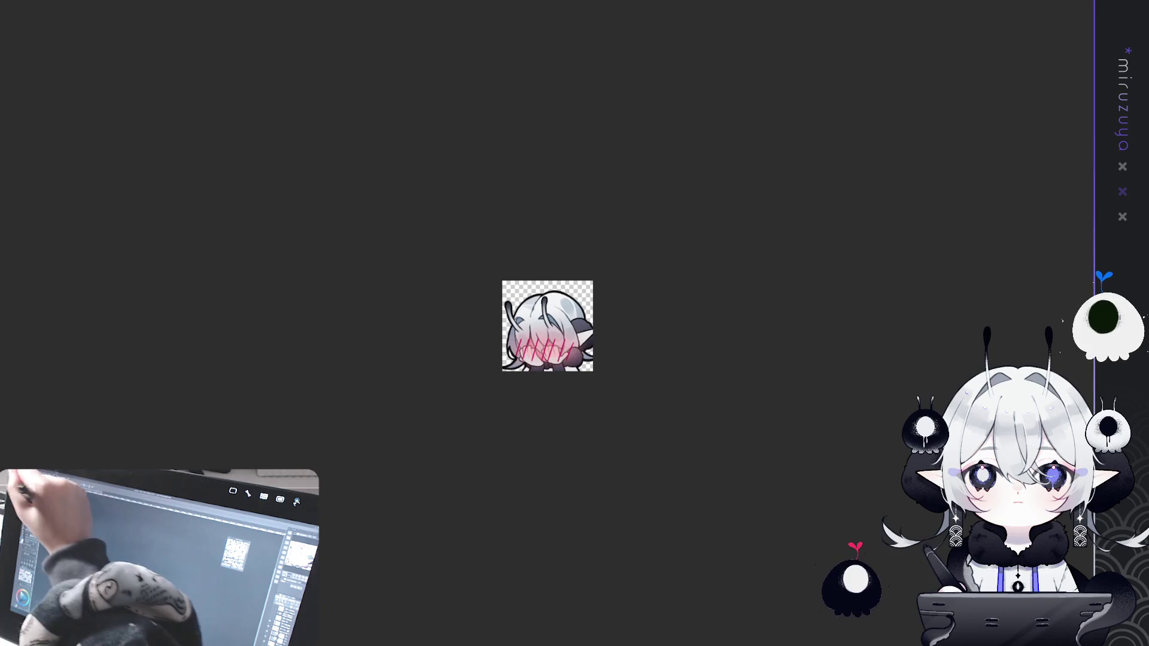
Scale the face-covering emote up slightly, nudge it right, and deselect.
{"action": "left_click_drag", "start_coordinate": [658, 243], "coordinate": [669, 249]}
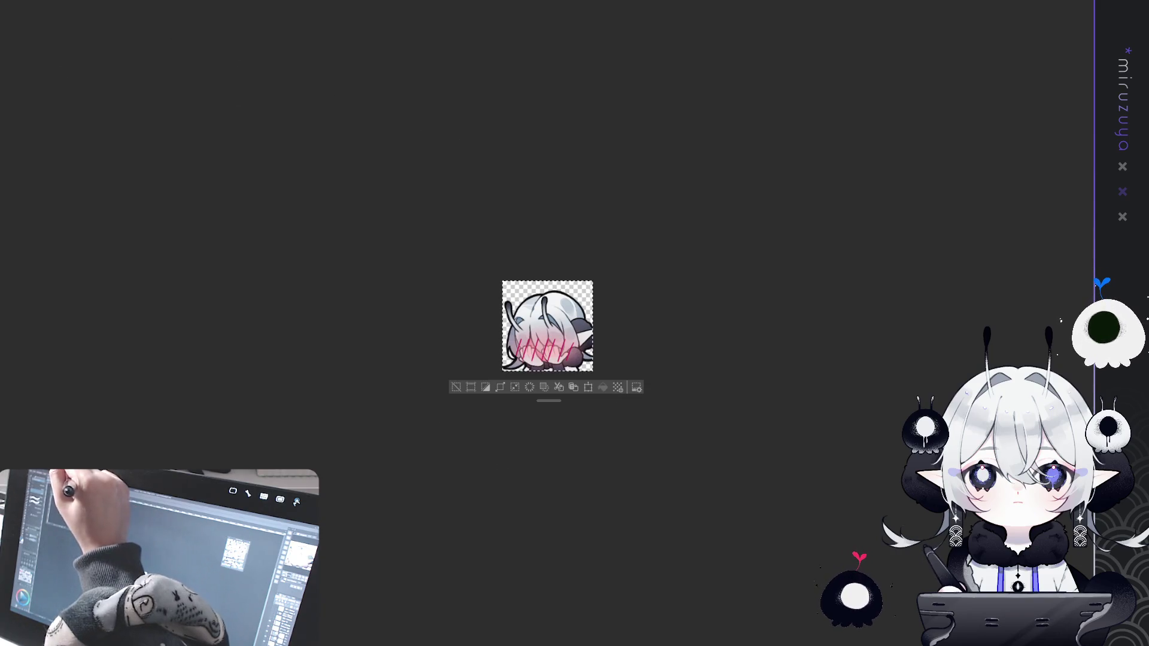
{"action": "key", "text": "ctrl+t"}
{"action": "left_click_drag", "start_coordinate": [548, 278], "coordinate": [549, 274]}
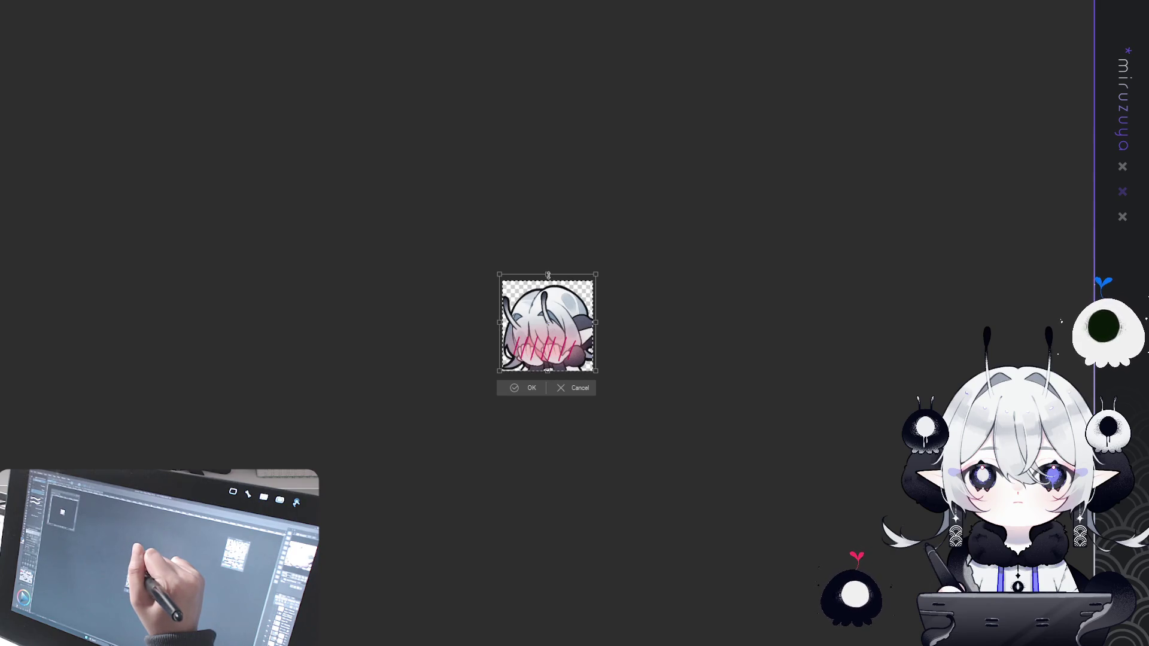
{"action": "left_click_drag", "start_coordinate": [554, 346], "coordinate": [555, 346]}
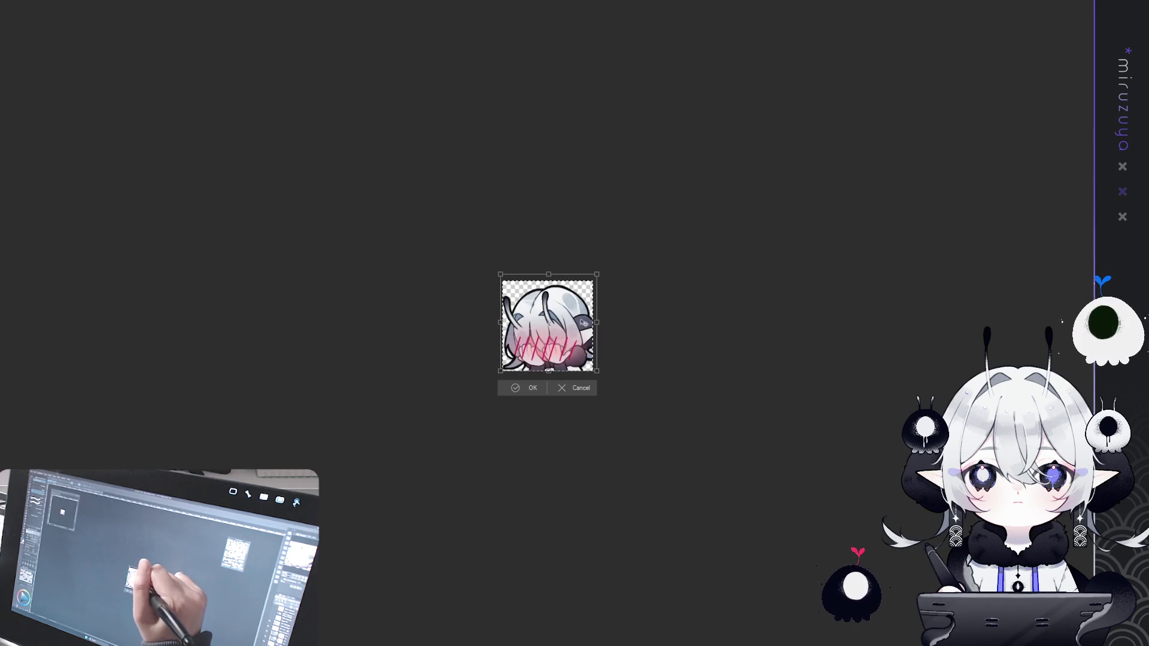
{"action": "left_click", "coordinate": [526, 389]}
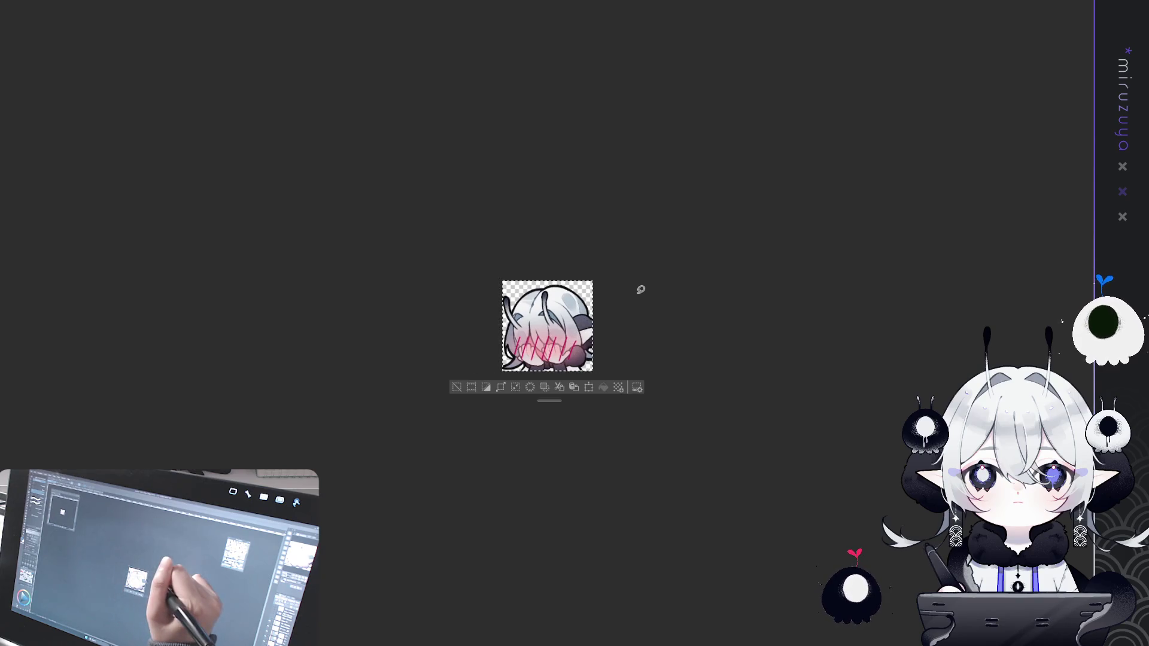
{"action": "left_click", "coordinate": [456, 387]}
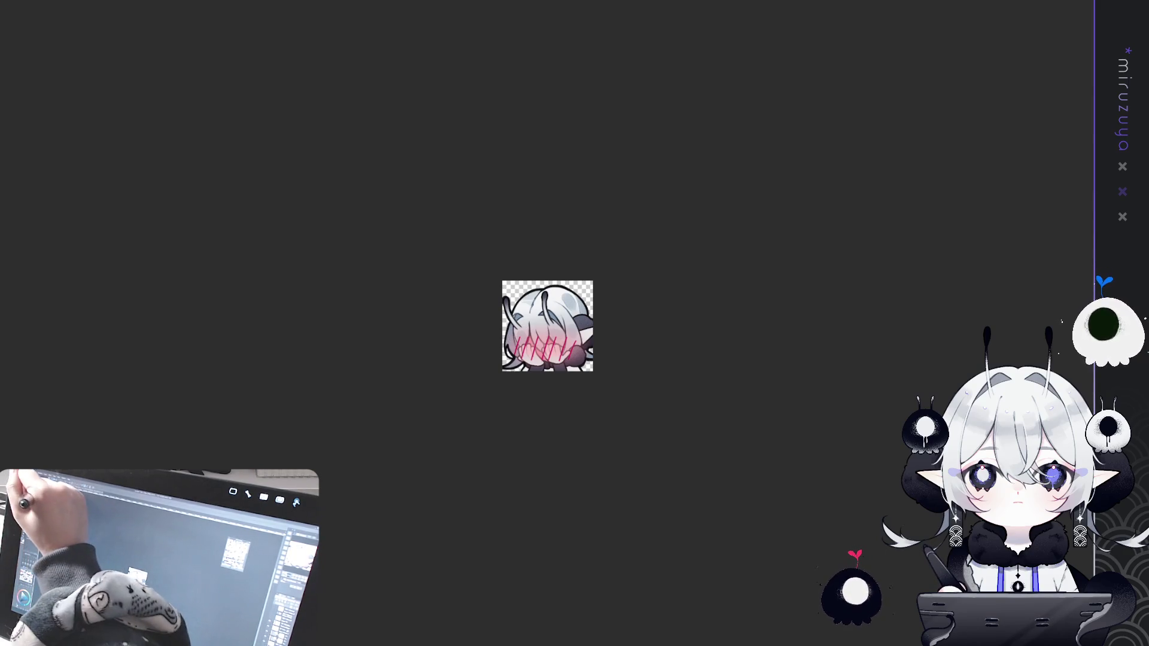
Enlarge the face-covering emote further to fill the canvas, then paste in the drool-face emote.
{"action": "key", "text": "ctrl+t"}
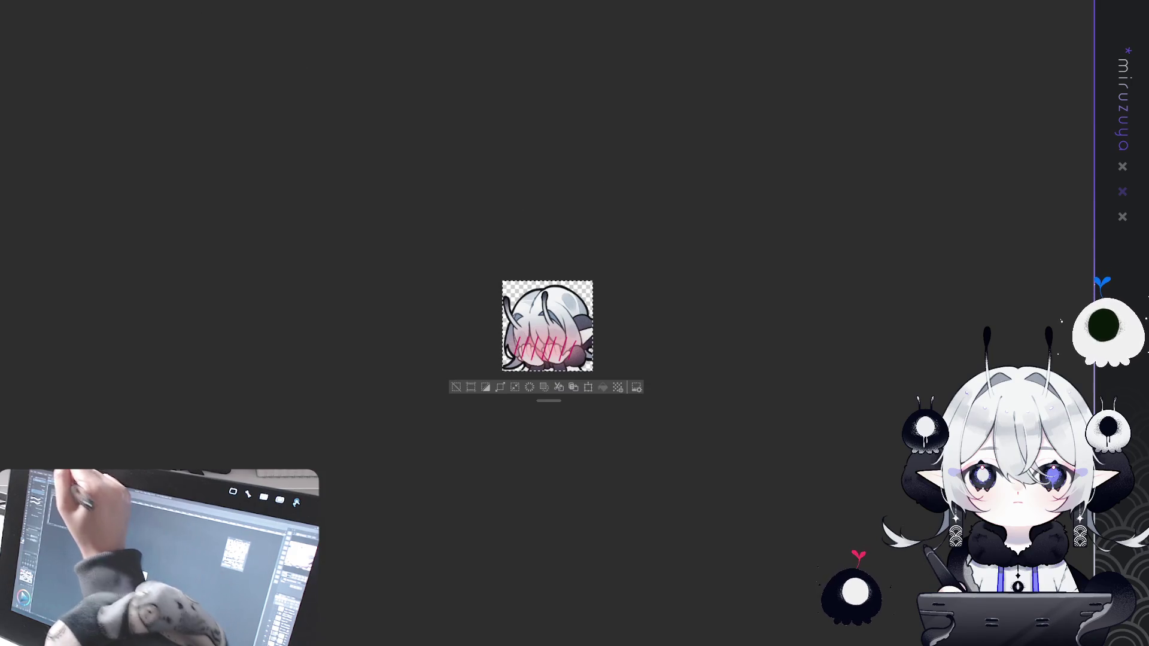
{"action": "left_click_drag", "start_coordinate": [548, 279], "coordinate": [551, 267]}
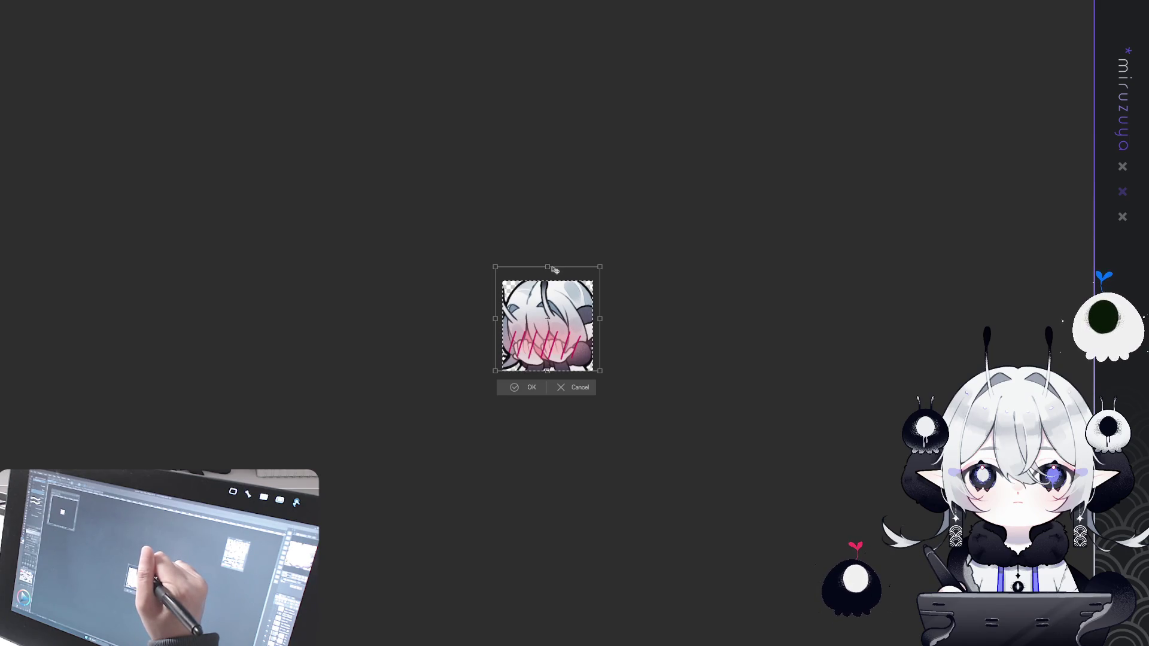
{"action": "left_click", "coordinate": [530, 387]}
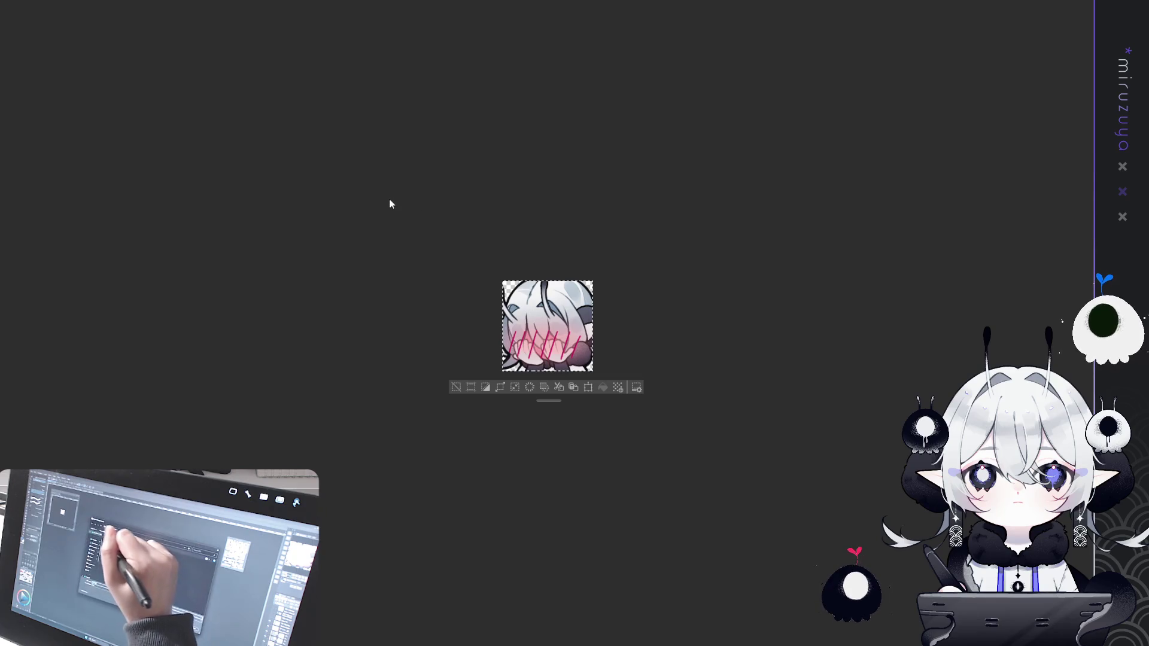
{"action": "key", "text": "ctrl+v"}
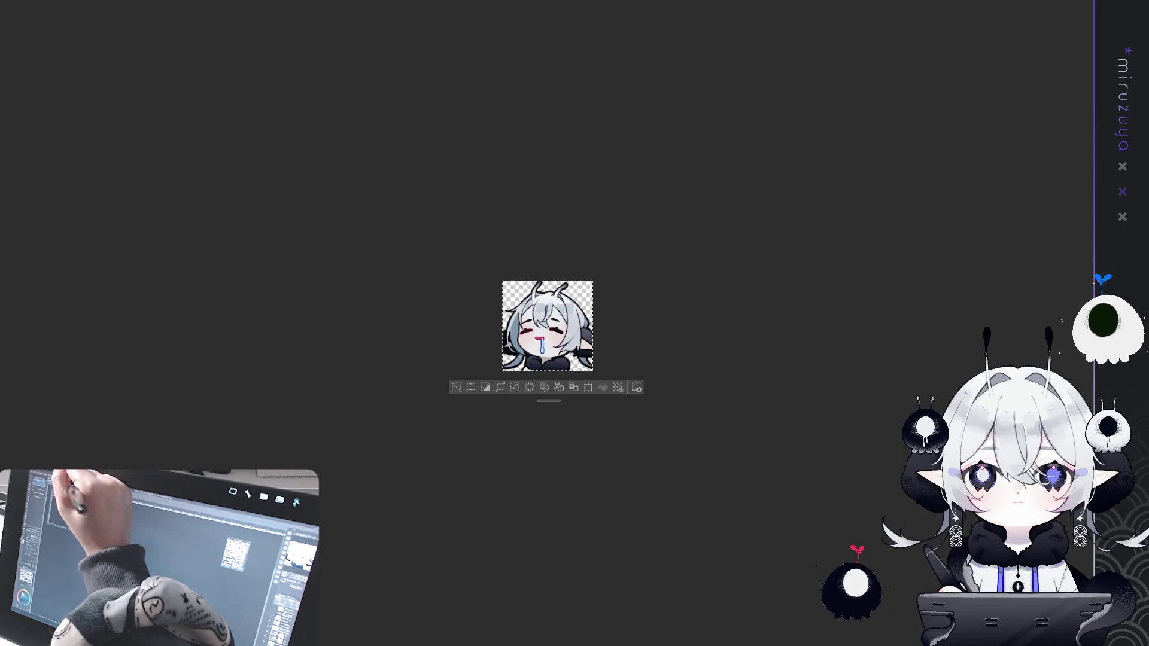
Enlarge the drool-face emote slightly, nudge it right, deselect, then select all and paste.
{"action": "key", "text": "ctrl+t"}
{"action": "left_click_drag", "start_coordinate": [547, 279], "coordinate": [547, 275]}
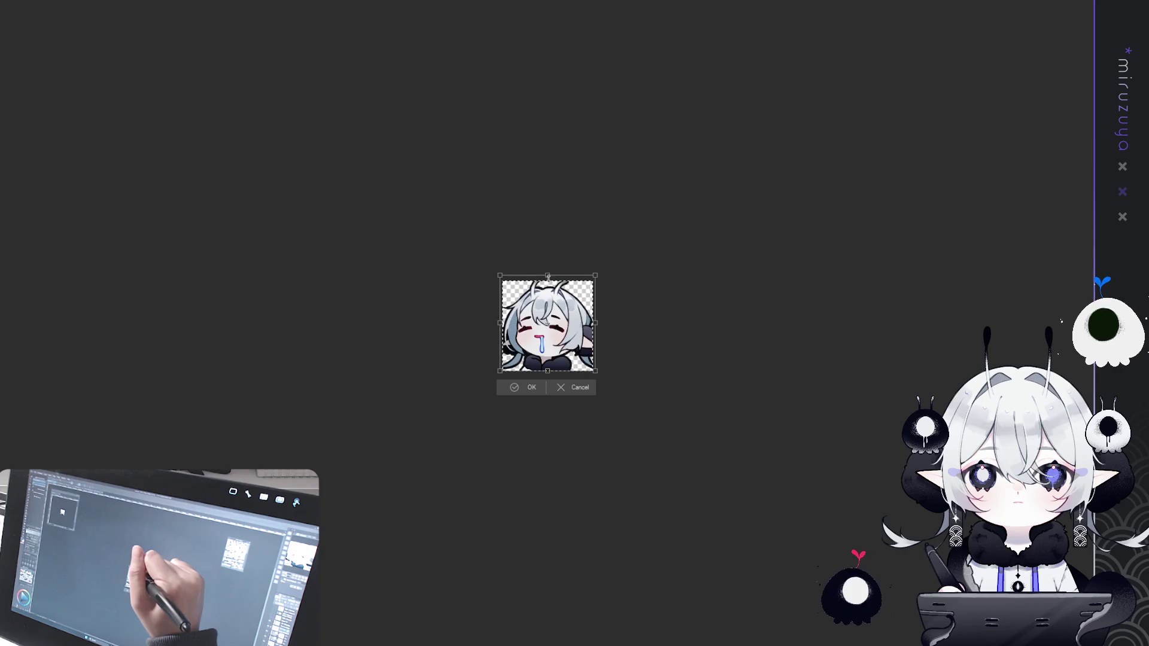
{"action": "left_click_drag", "start_coordinate": [555, 315], "coordinate": [556, 315]}
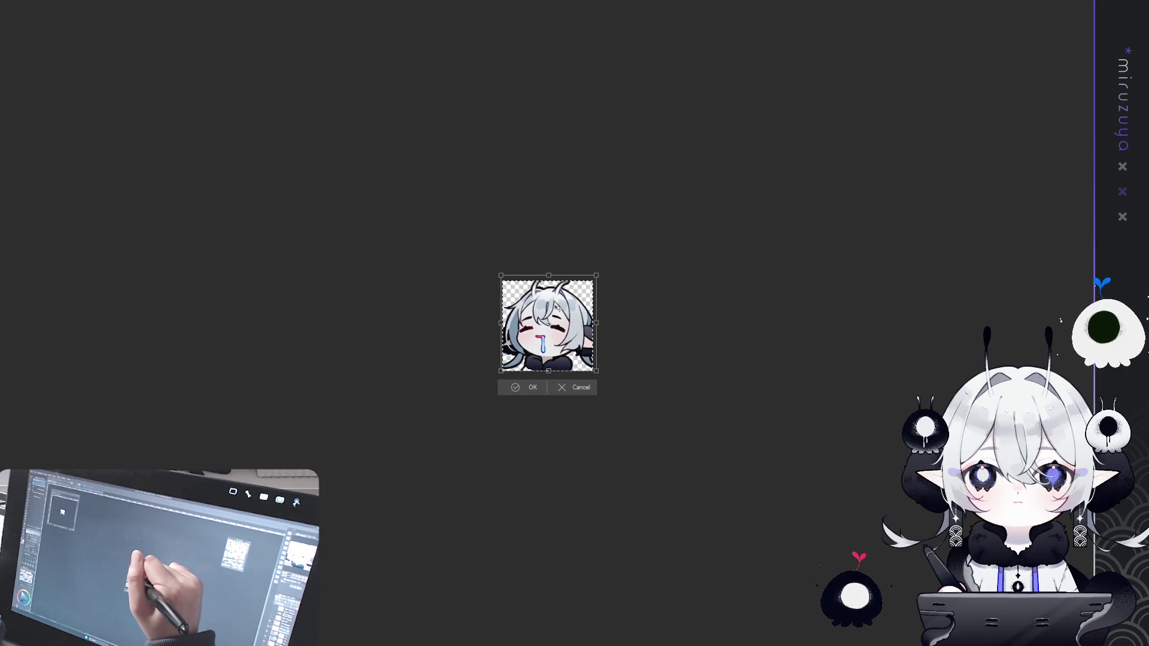
{"action": "left_click", "coordinate": [520, 388]}
{"action": "left_click", "coordinate": [457, 387]}
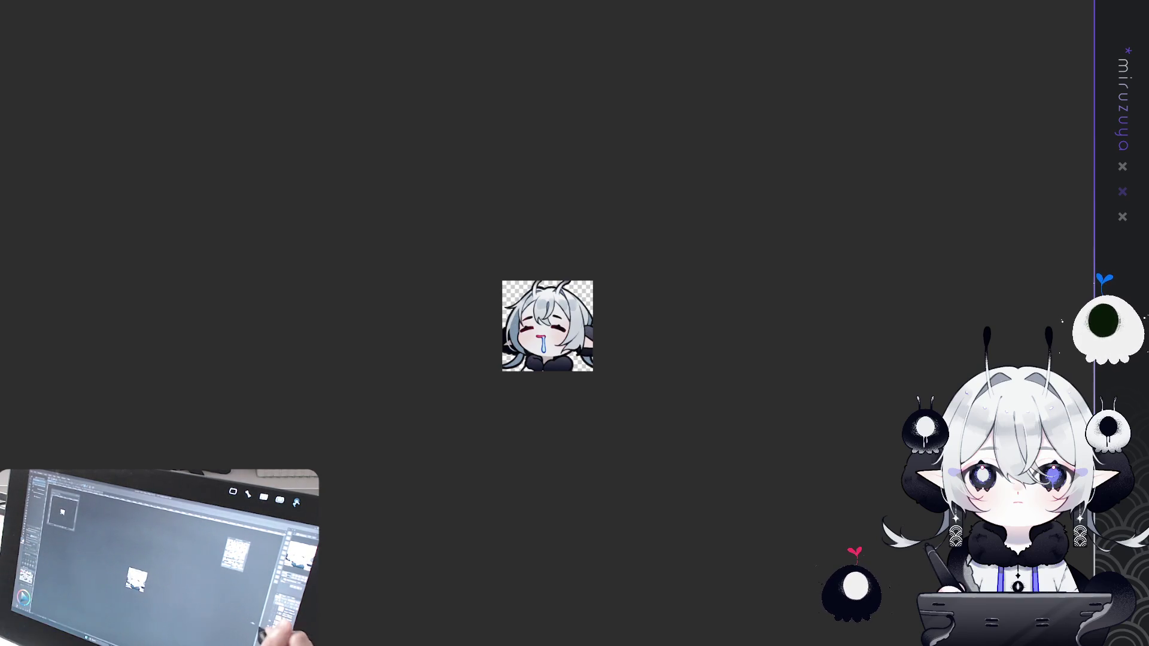
{"action": "key", "text": "ctrl+a"}
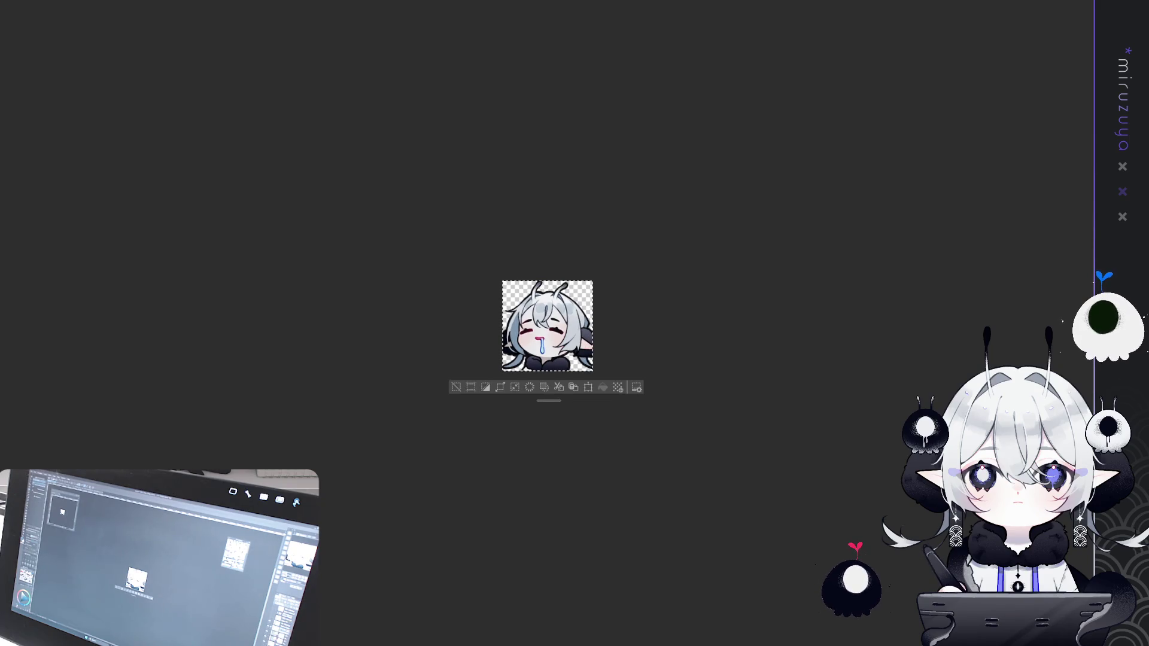
{"action": "key", "text": "ctrl+v"}
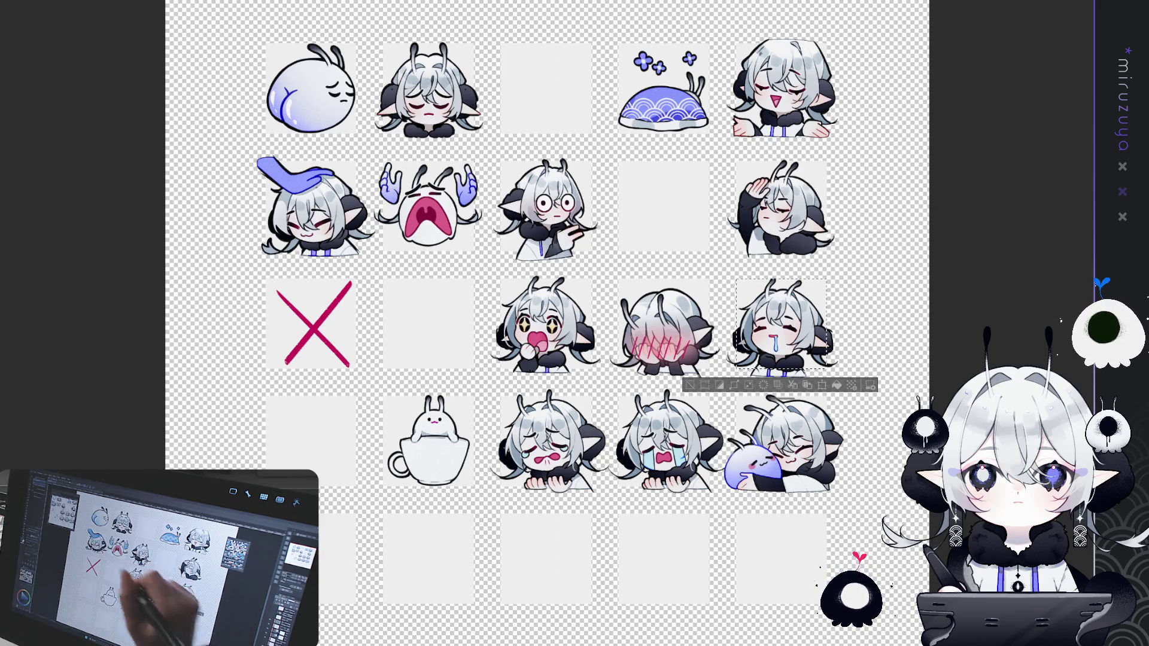
{"action": "left_click_drag", "start_coordinate": [501, 396], "coordinate": [591, 486]}
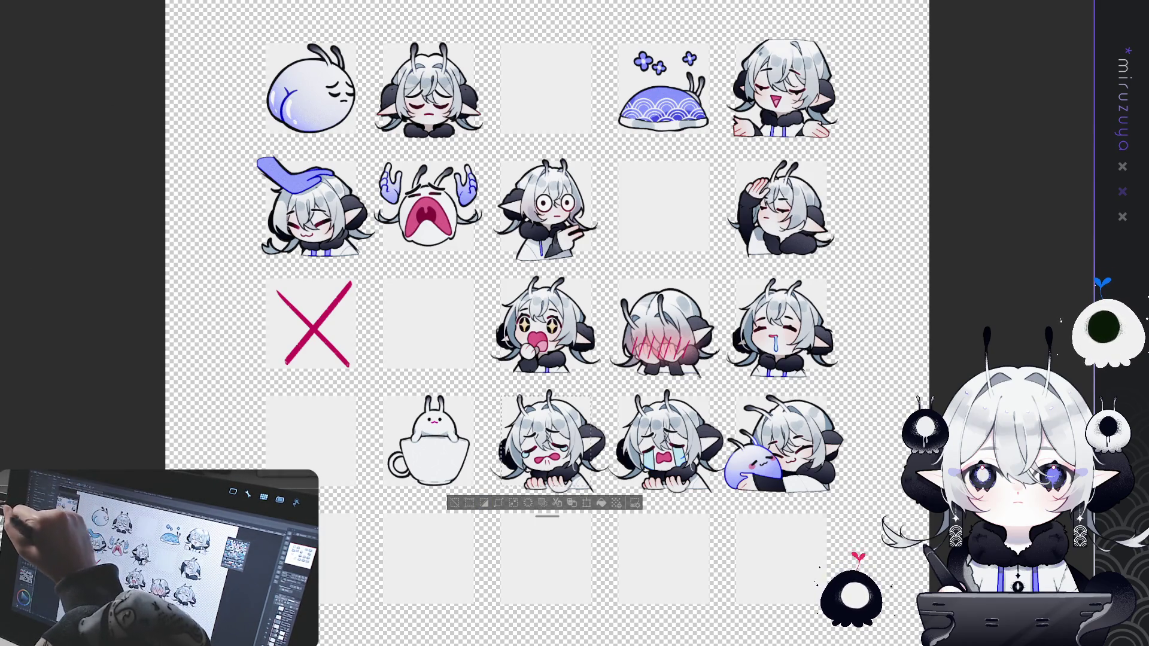
{"action": "left_click", "coordinate": [587, 503]}
{"action": "left_click", "coordinate": [456, 388]}
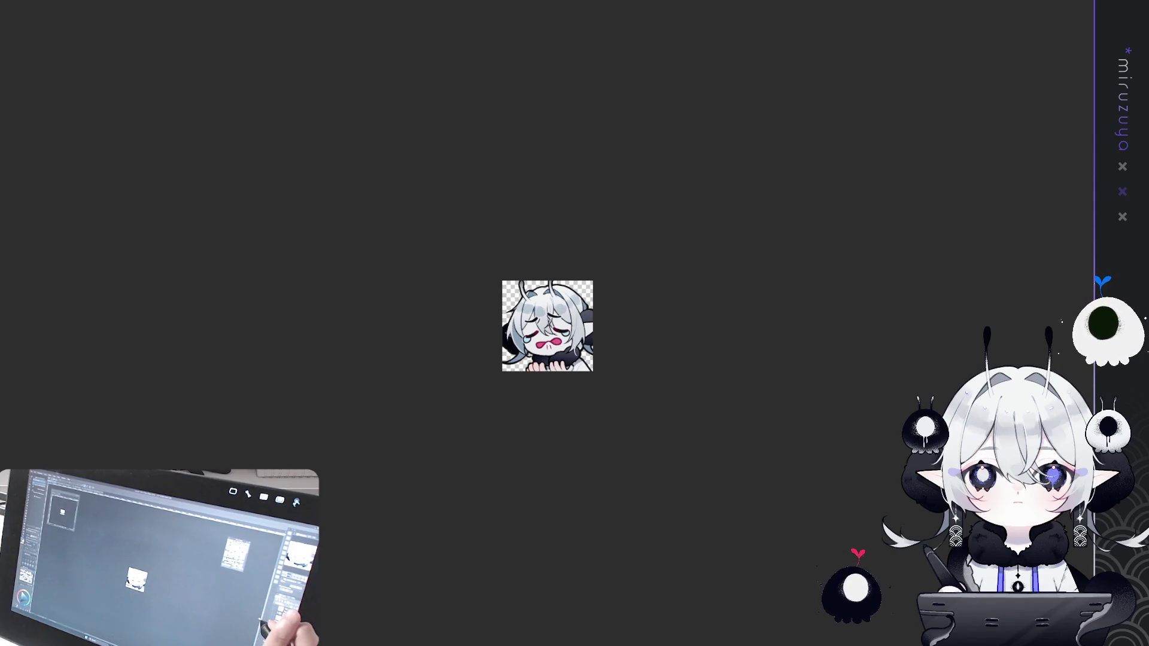
{"action": "key", "text": "ctrl+a"}
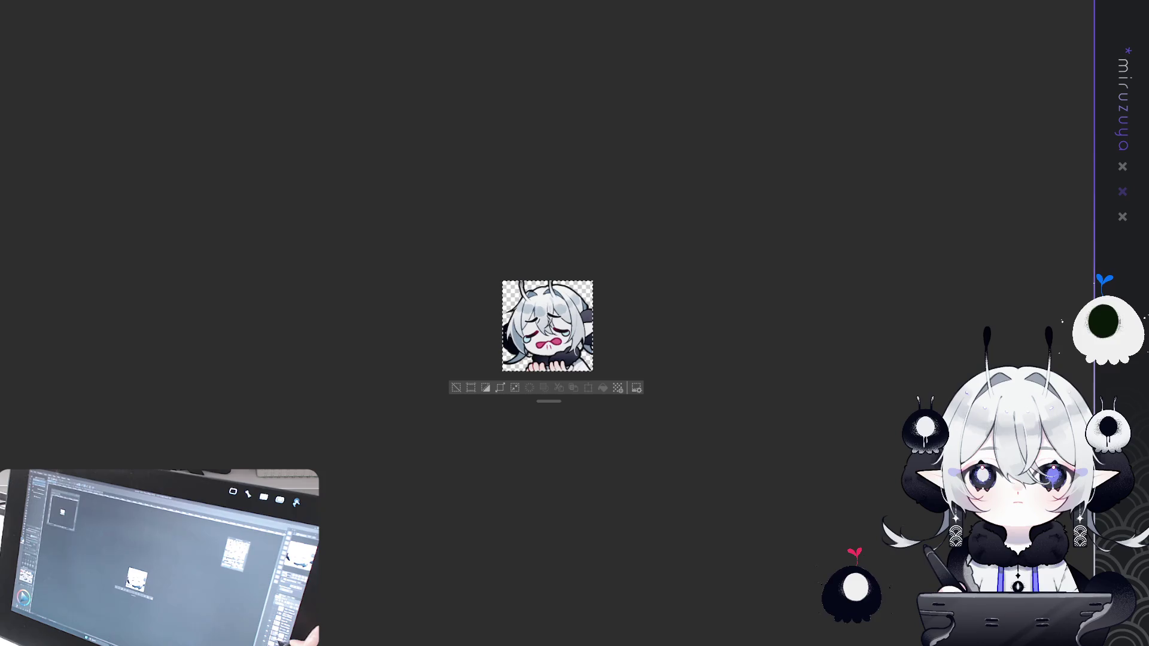
{"action": "key", "text": "ctrl+Tab"}
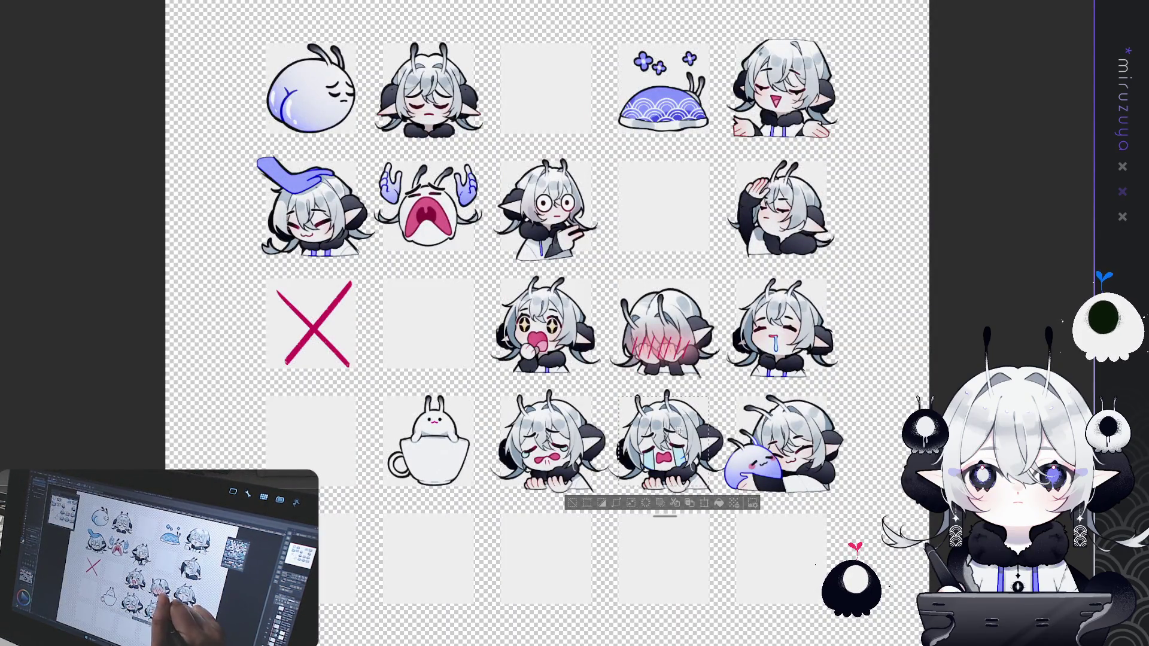
Crop briefly to the tearful sticker, then crop the canvas to the bottom-right hugging sticker.
{"action": "left_click_drag", "start_coordinate": [546, 443], "coordinate": [664, 443]}
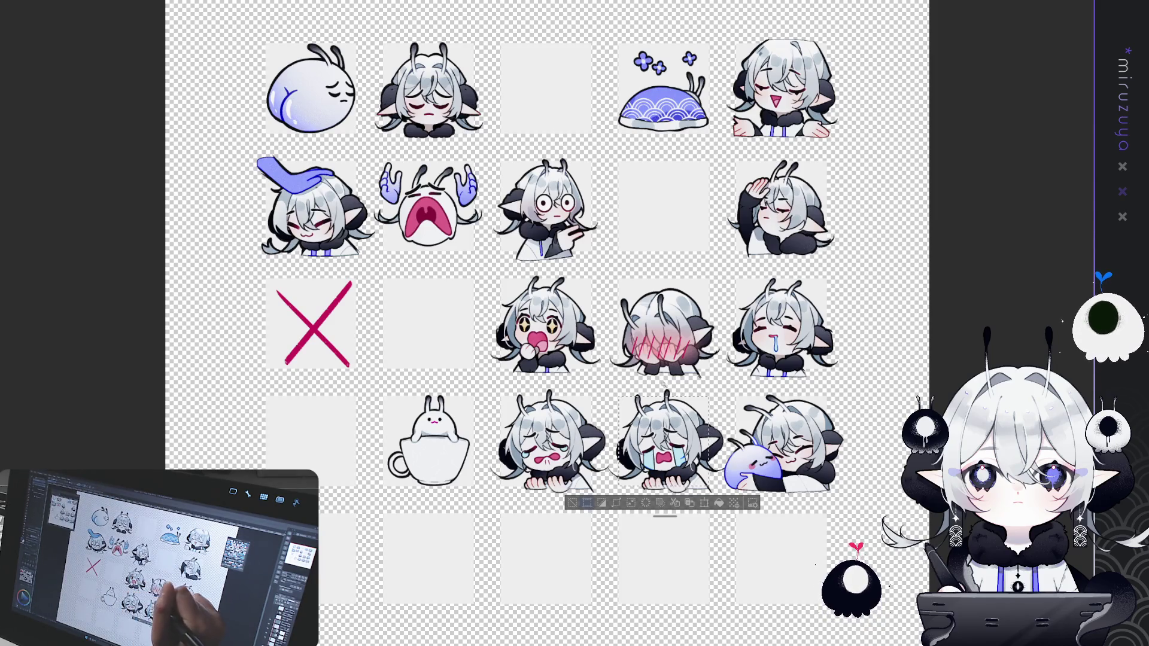
{"action": "left_click", "coordinate": [589, 502]}
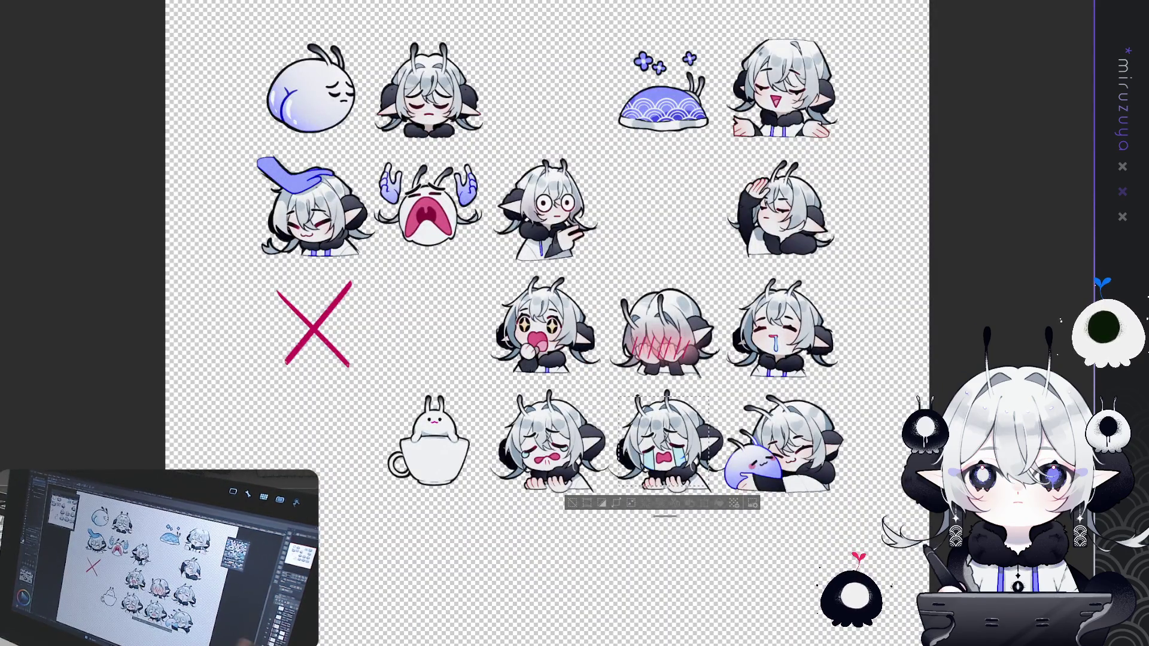
{"action": "left_click", "coordinate": [772, 464]}
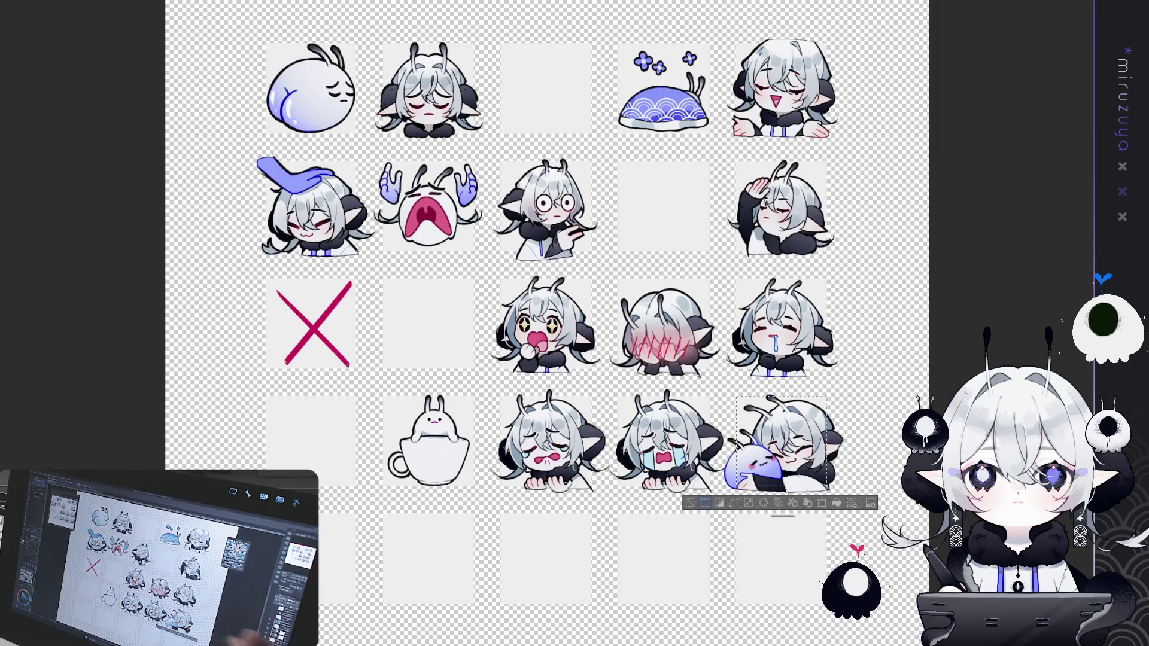
{"action": "key", "text": "ctrl+shift+x"}
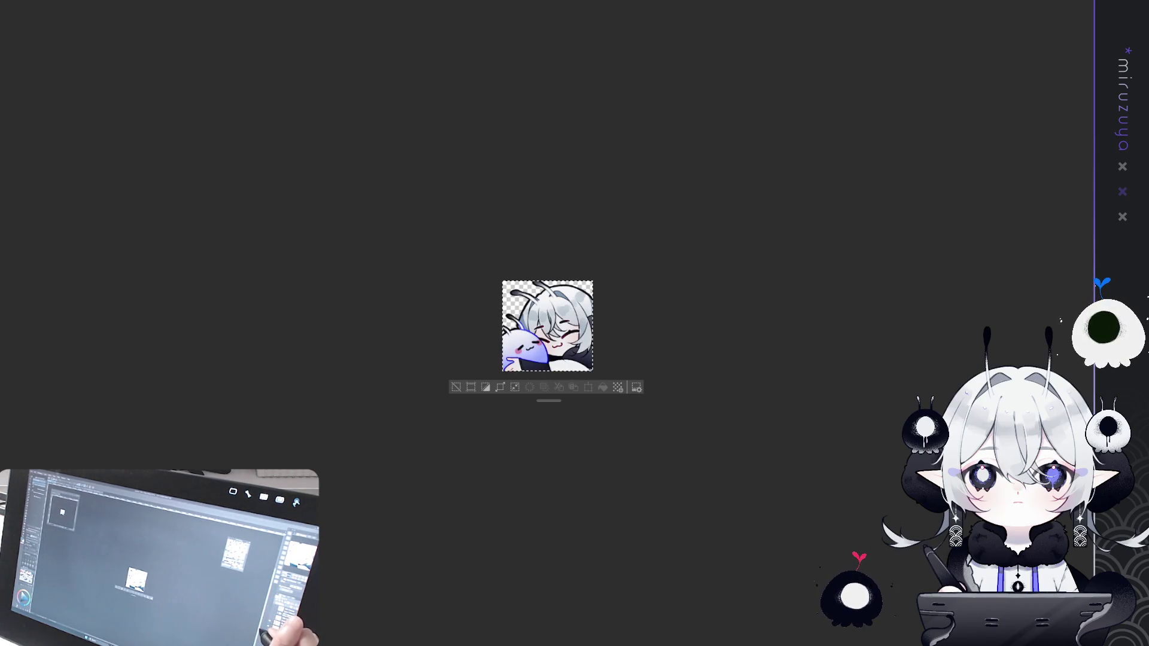
Return to the full sheet, crop out the row-two glasses sticker, then undo to restore the sheet.
{"action": "key", "text": "ctrl+0"}
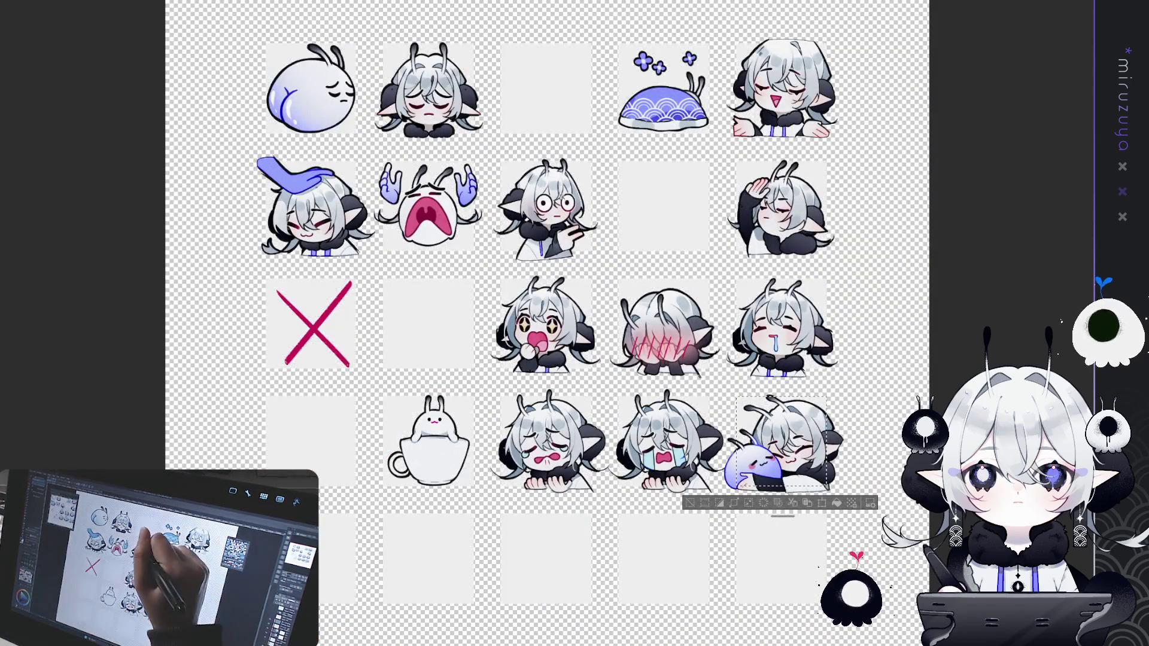
{"action": "left_click", "coordinate": [567, 199]}
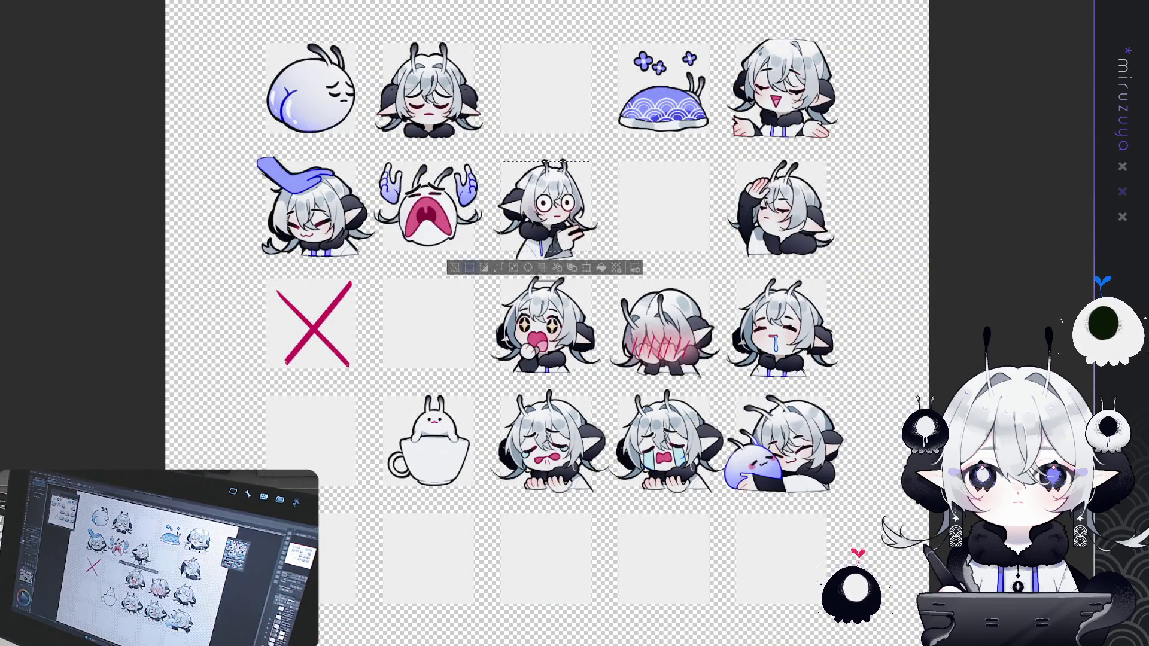
{"action": "left_click", "coordinate": [468, 268]}
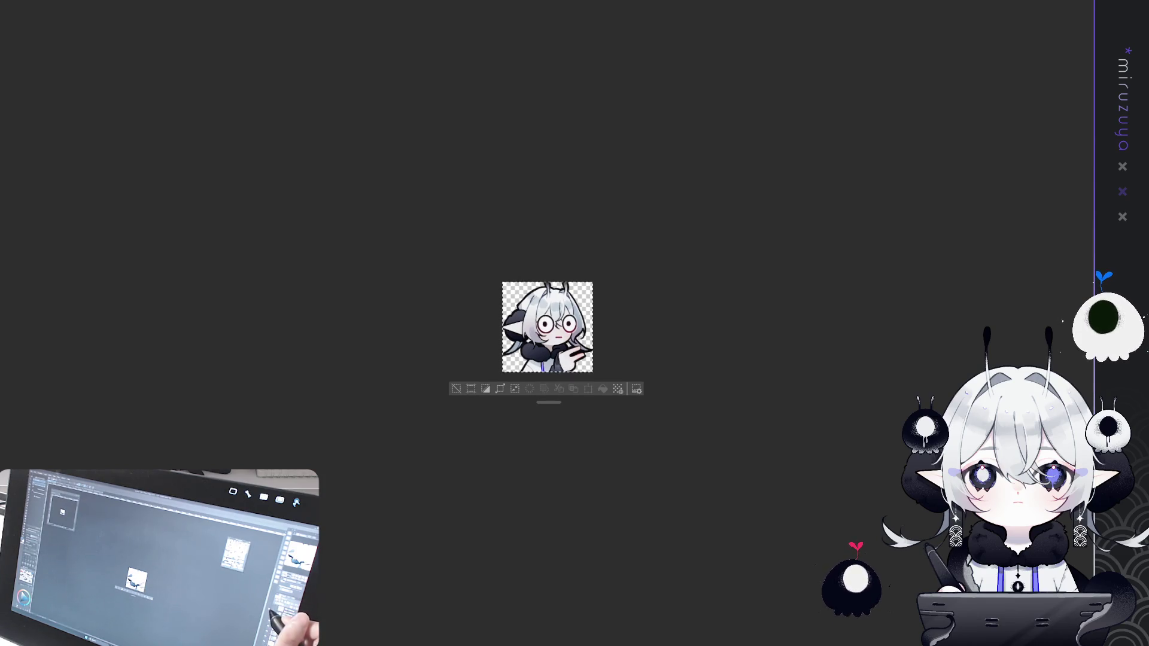
{"action": "key", "text": "ctrl+z"}
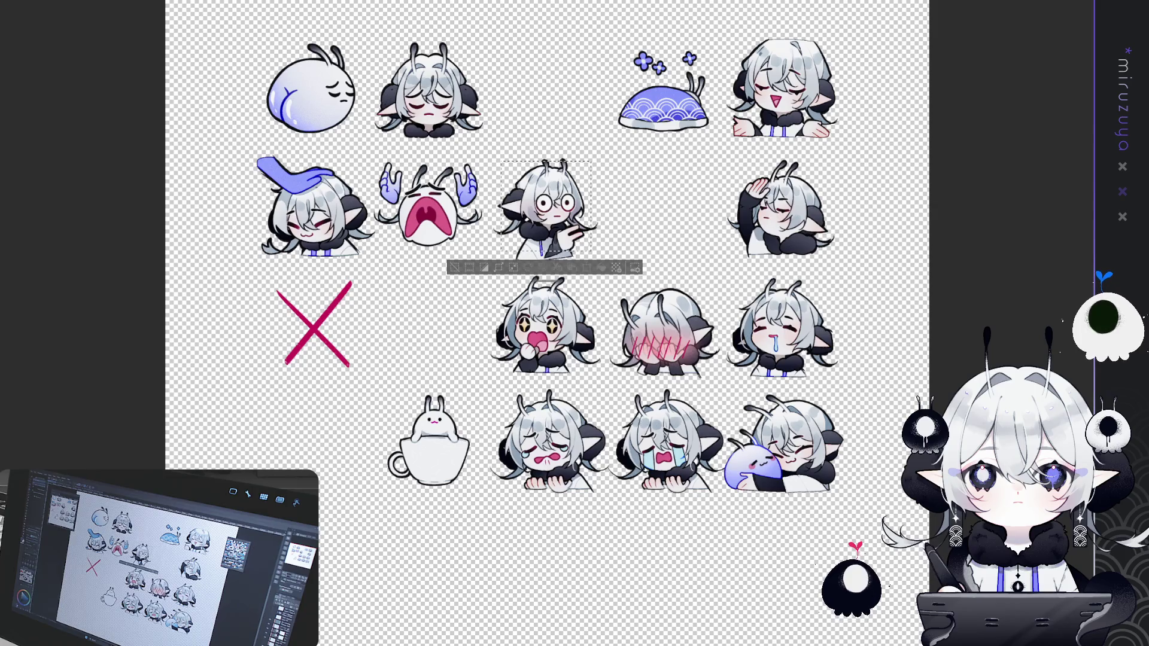
Switch to the crying-emote document and enlarge the emote slightly from the top to fill its canvas.
{"action": "key", "text": "ctrl+Tab"}
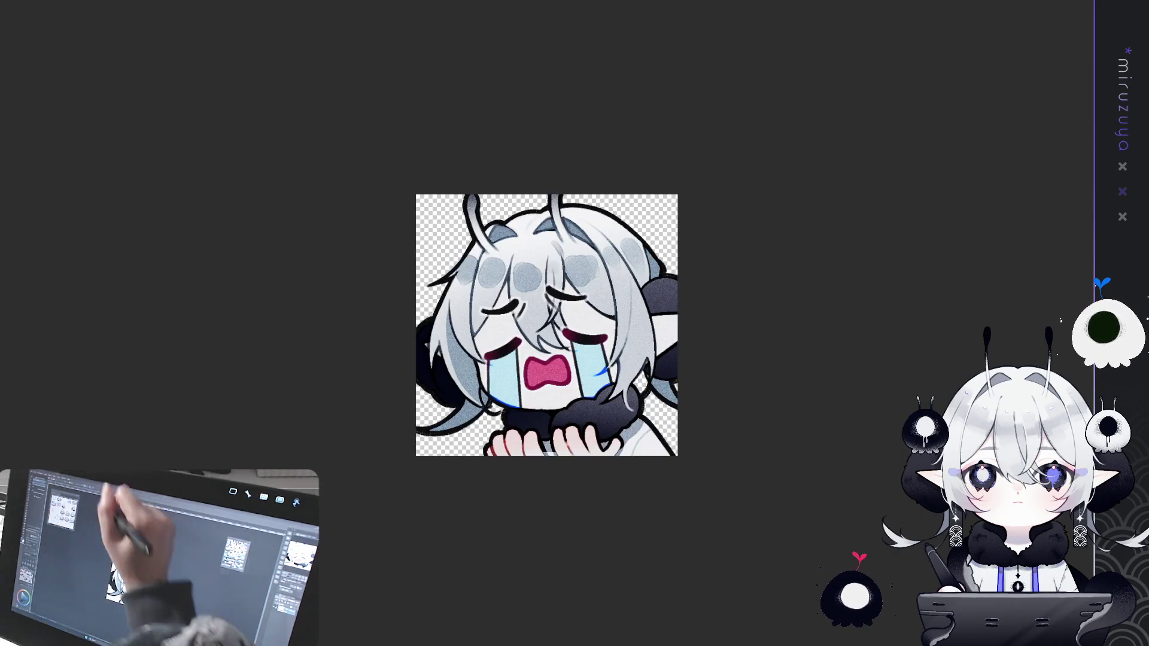
{"action": "key", "text": "ctrl+a"}
{"action": "key", "text": "ctrl+d"}
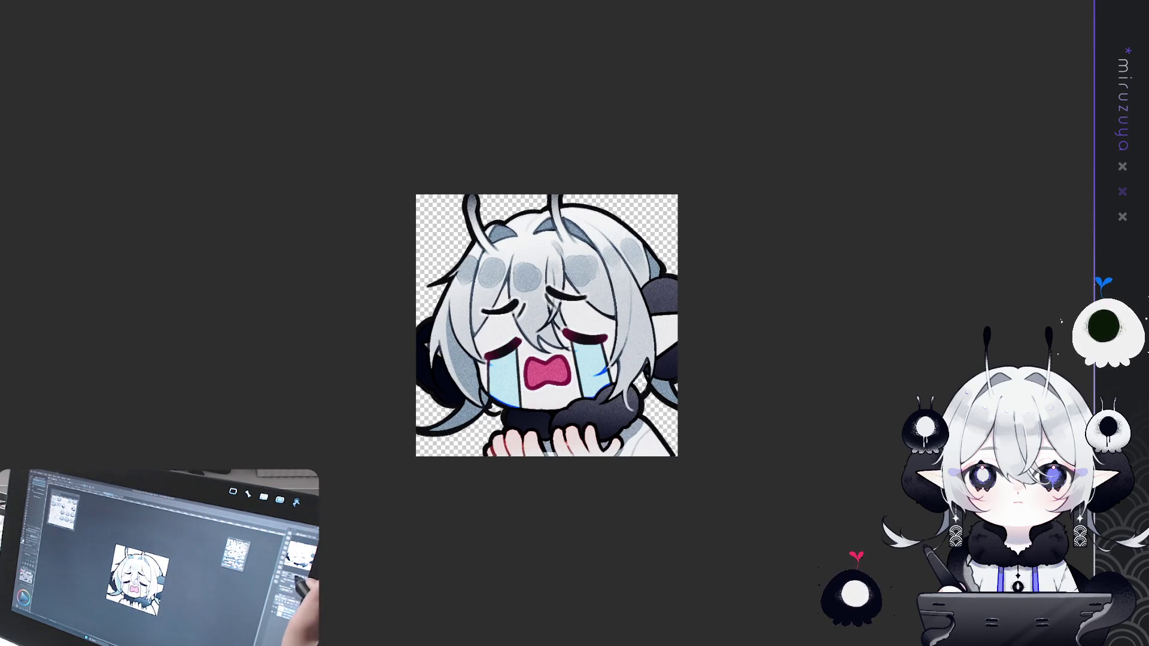
{"action": "key", "text": "ctrl+minus"}
{"action": "key", "text": "ctrl+t"}
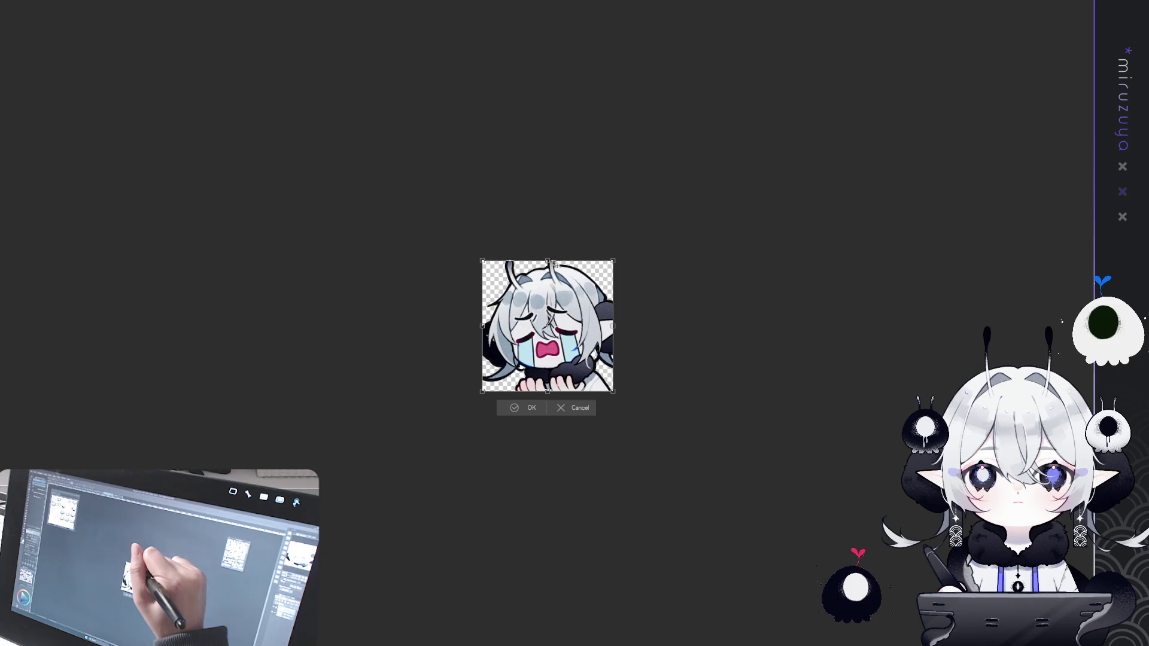
{"action": "left_click_drag", "start_coordinate": [547, 261], "coordinate": [549, 254]}
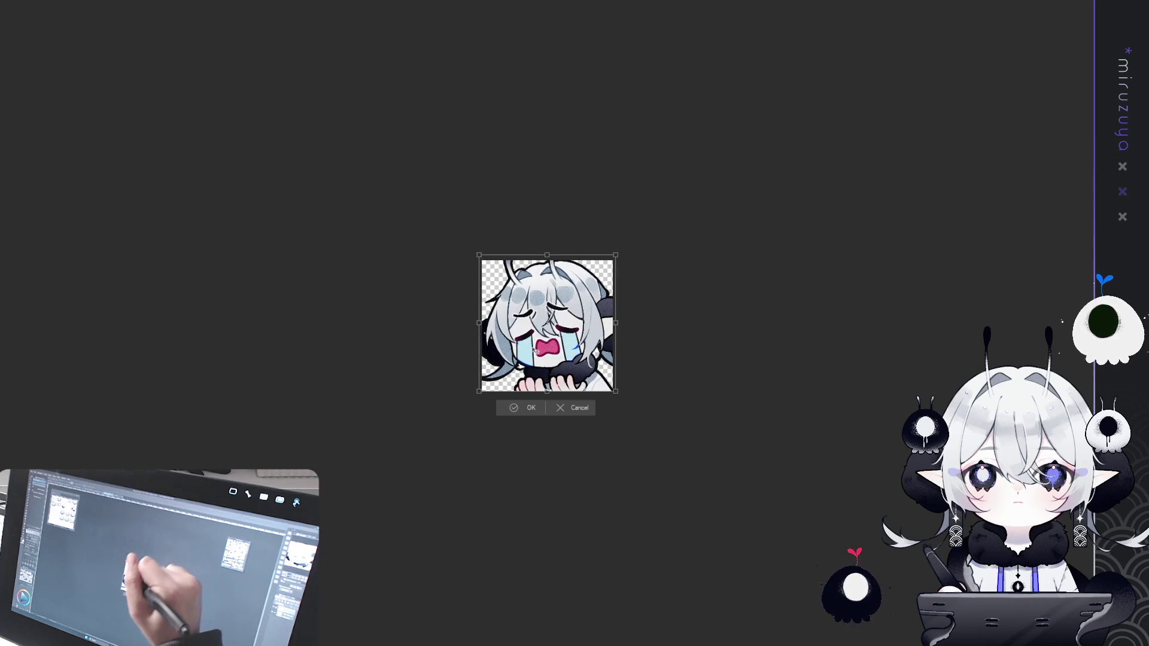
{"action": "left_click", "coordinate": [529, 407]}
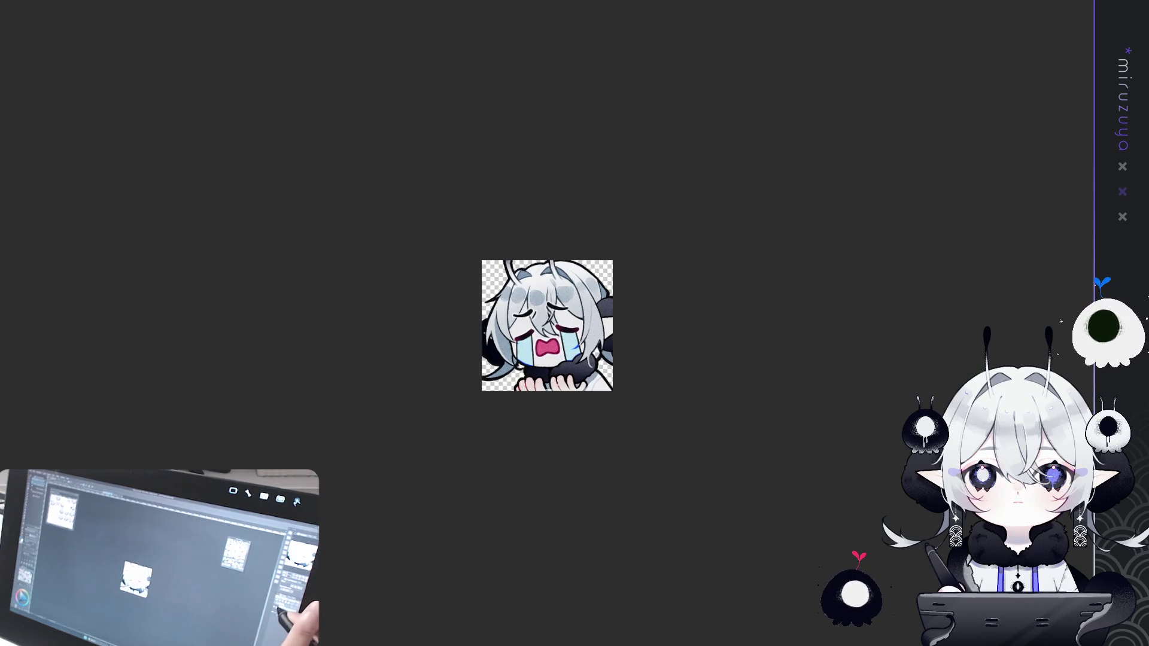
{"action": "left_click", "coordinate": [1137, 539]}
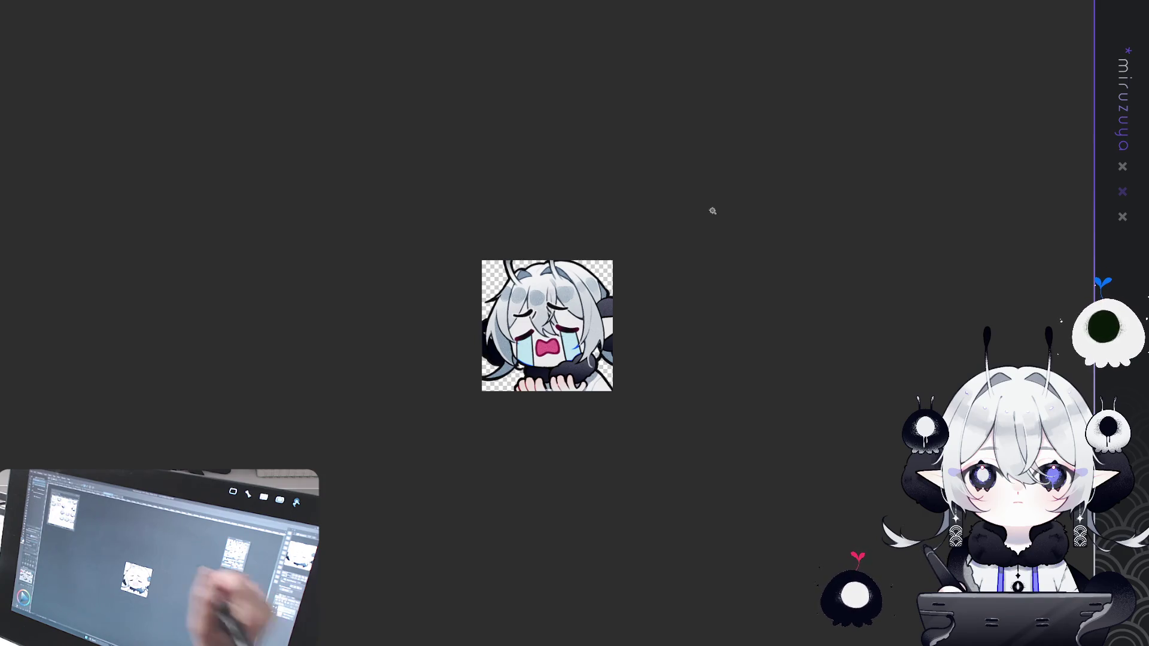
{"action": "key", "text": "ctrl+t"}
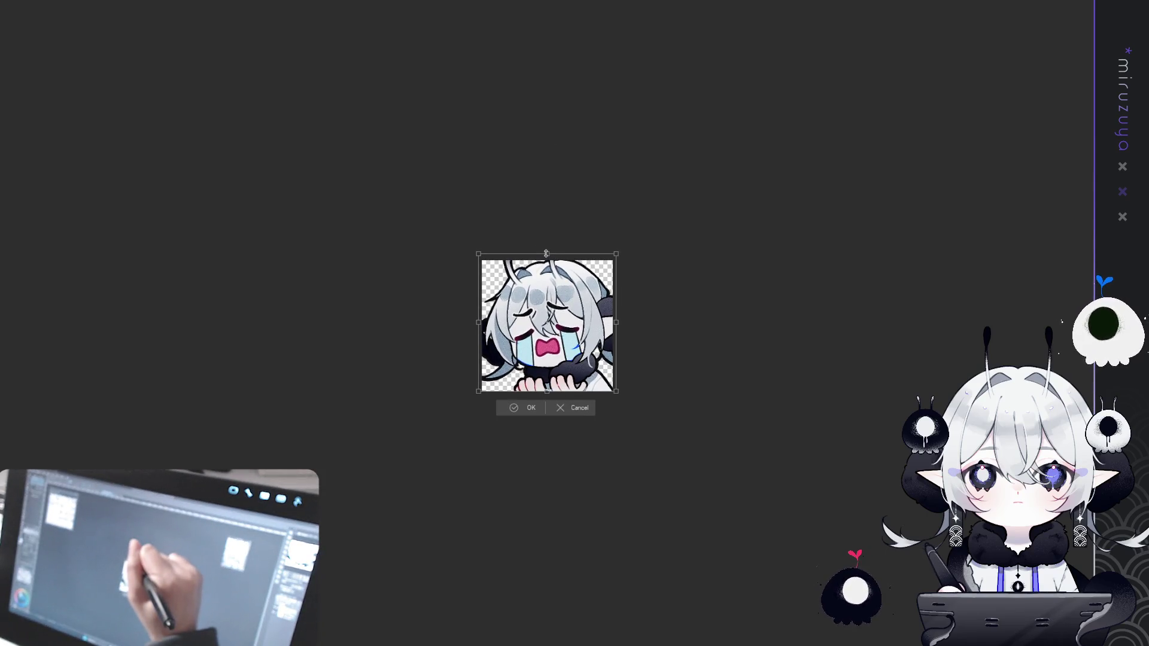
{"action": "left_click", "coordinate": [531, 408]}
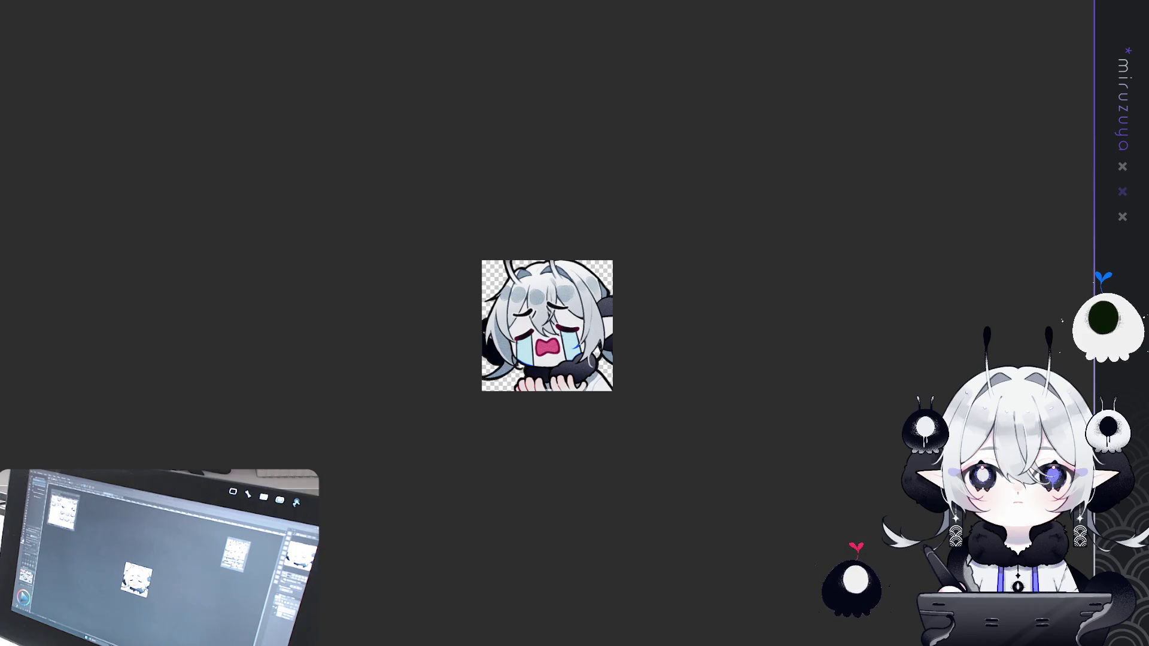
Switch from the crying-emote document back to the full sticker sheet document.
{"action": "key", "text": "ctrl+Tab"}
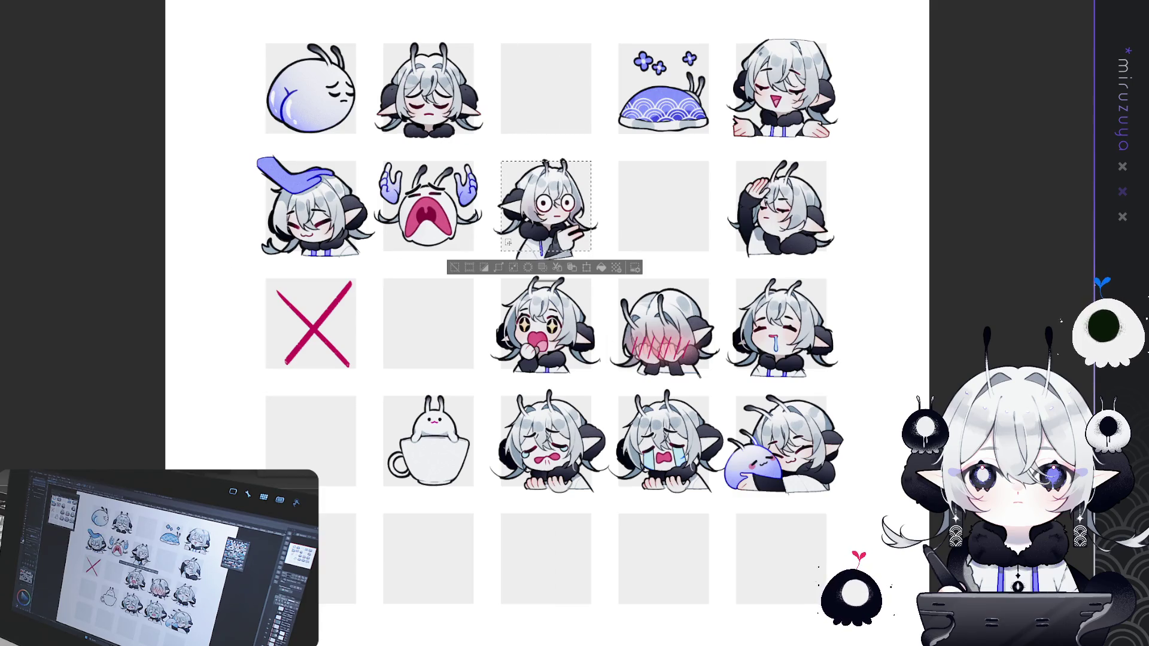
Clear the selection around the glasses sticker so nothing on the emote sheet is selected.
{"action": "key", "text": "ctrl+d"}
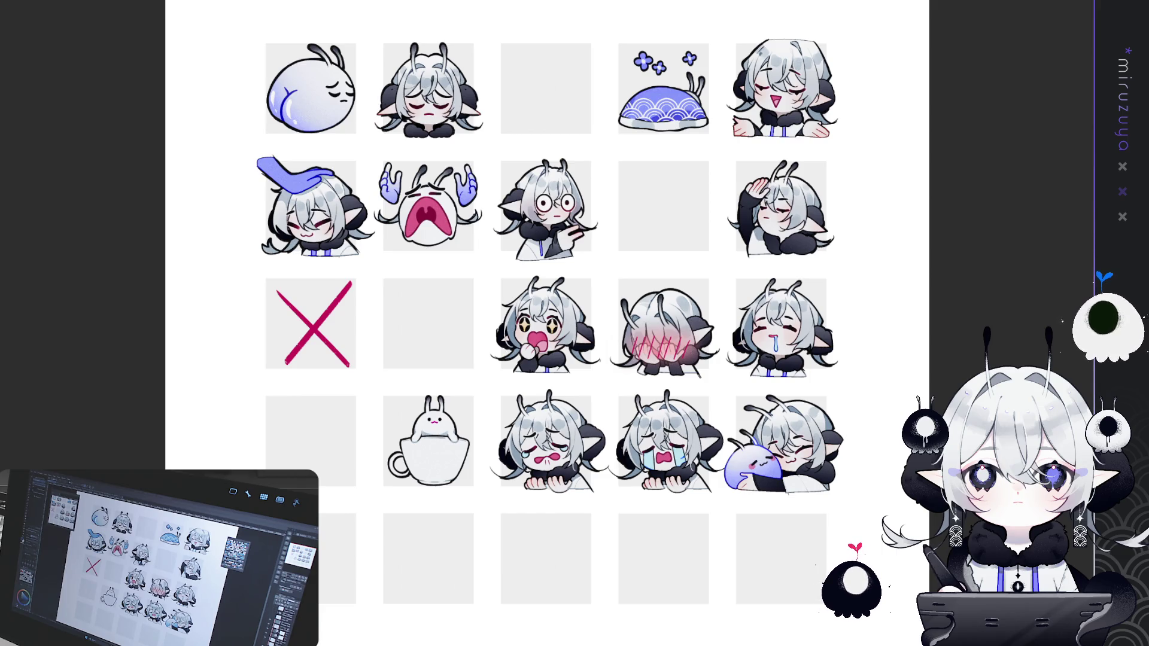
Switch to the sparkle-eyed emote's document and check its transform without changing anything.
{"action": "key", "text": "ctrl+Tab"}
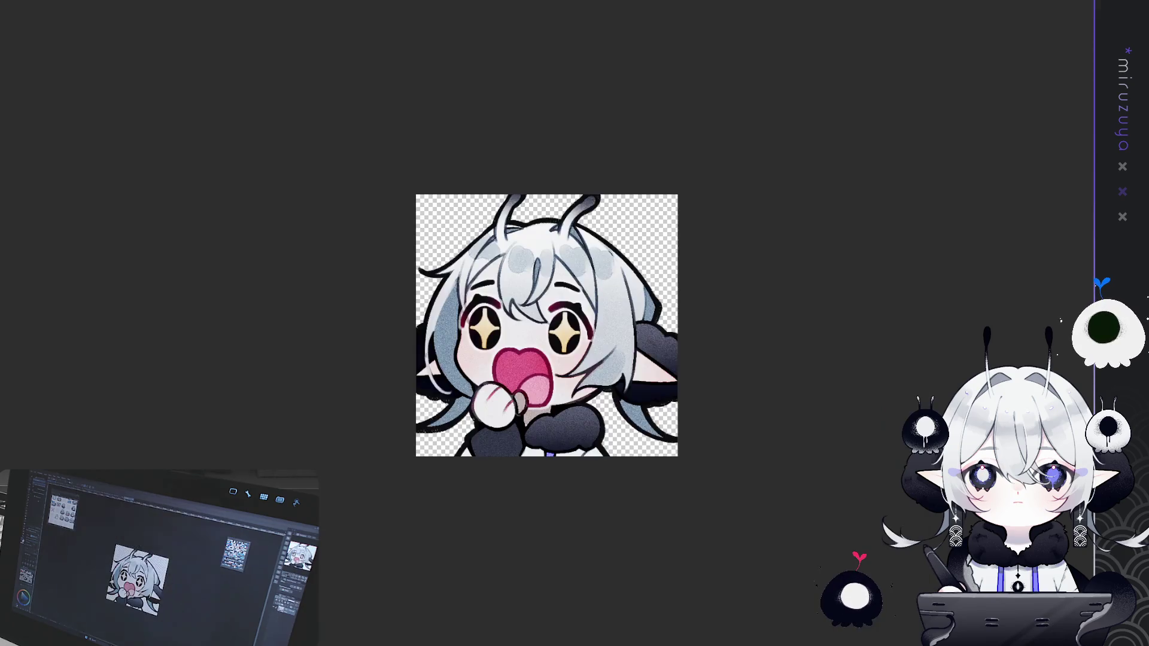
{"action": "key", "text": "ctrl+t"}
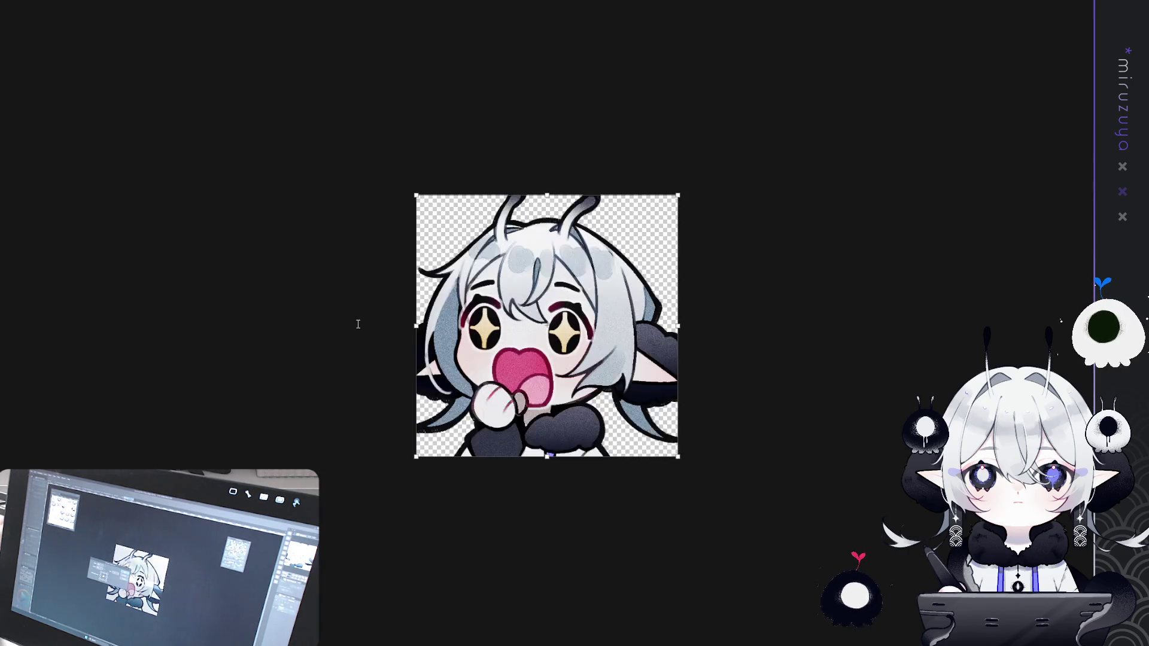
{"action": "key", "text": "Return"}
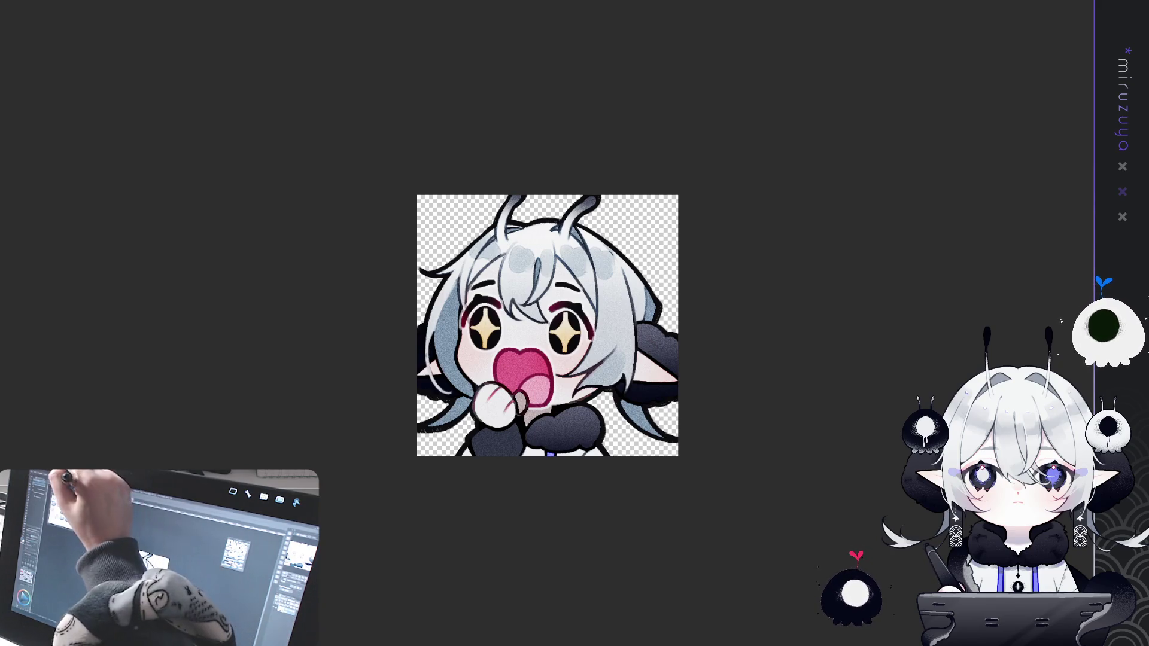
Enlarge the sparkle-eyed emote with two transforms, then switch to the sleeping bunny emote's document.
{"action": "key", "text": "ctrl+t"}
{"action": "left_click_drag", "start_coordinate": [548, 194], "coordinate": [548, 165]}
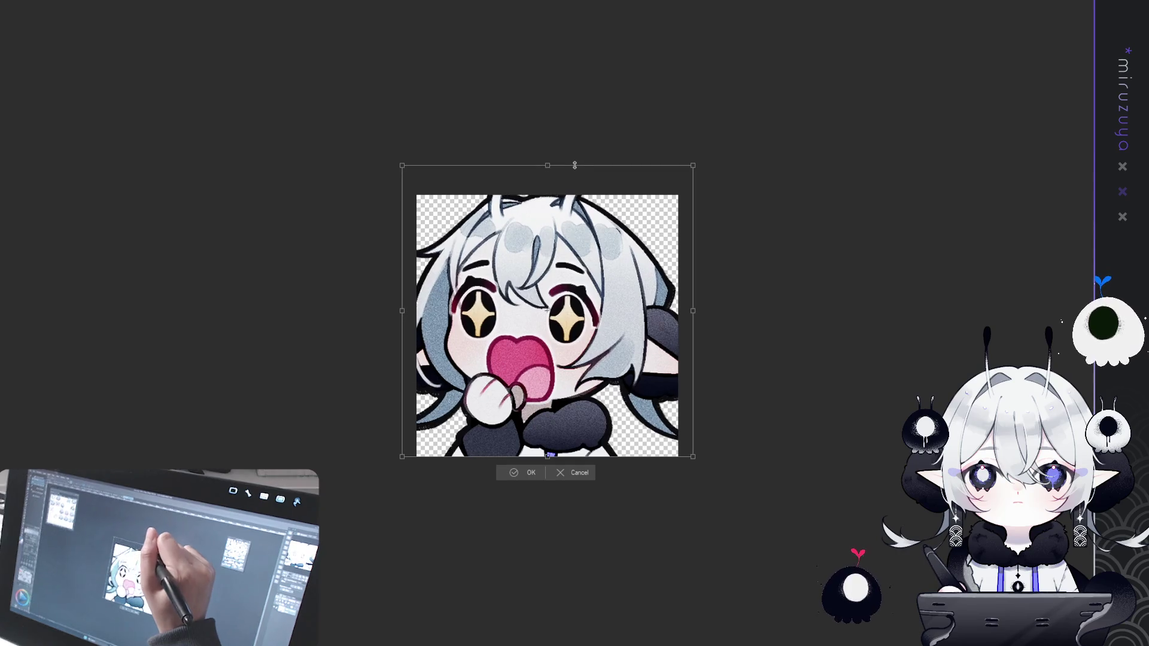
{"action": "left_click", "coordinate": [523, 474]}
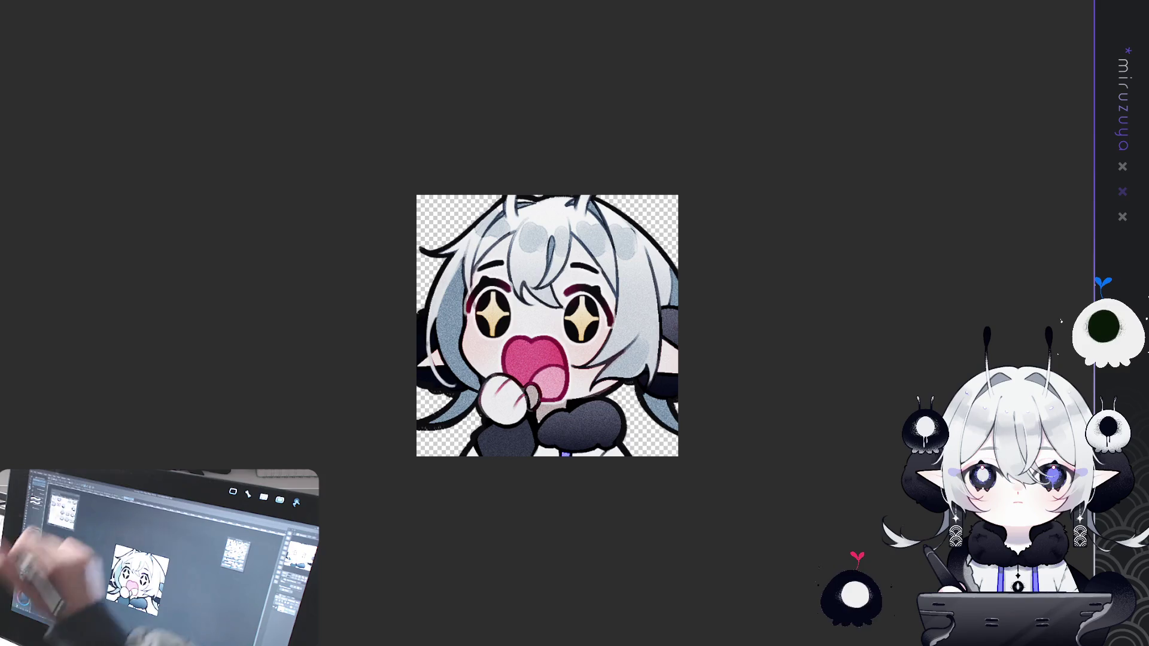
{"action": "key", "text": "ctrl+t"}
{"action": "left_click_drag", "start_coordinate": [563, 457], "coordinate": [562, 460]}
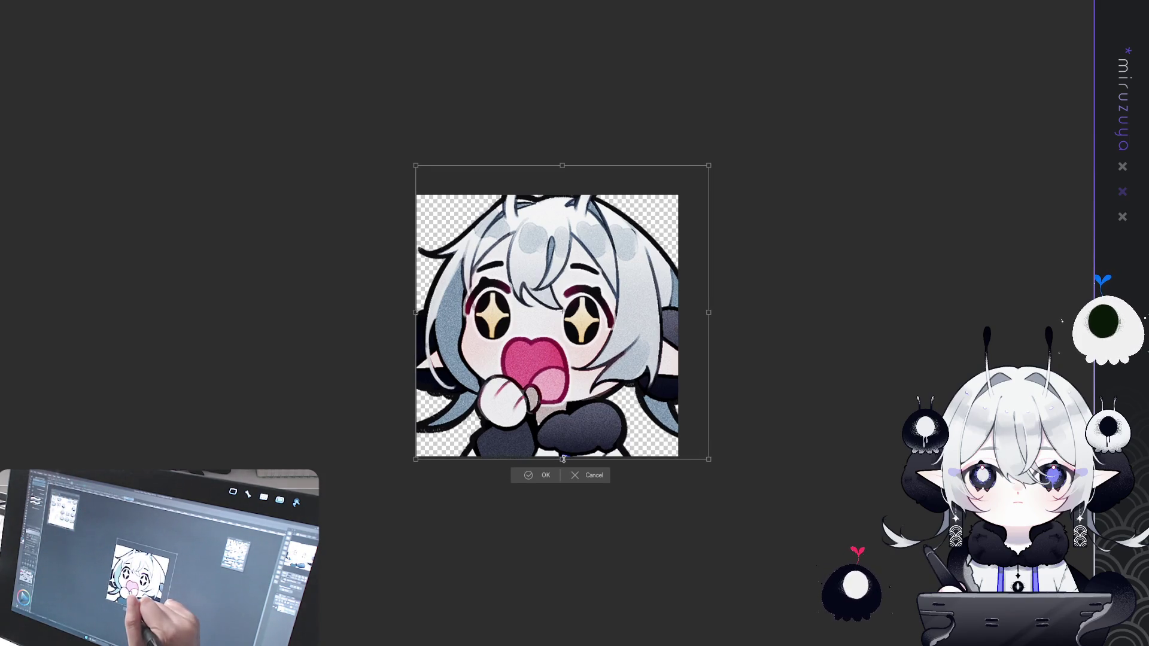
{"action": "left_click", "coordinate": [542, 476]}
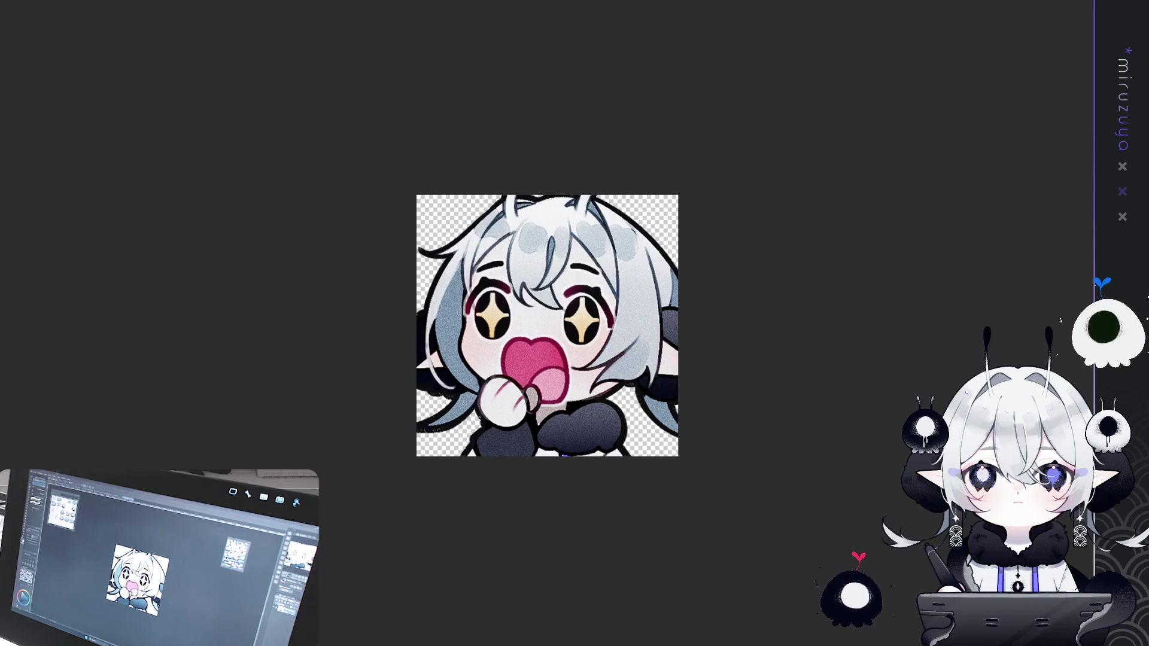
{"action": "key", "text": "ctrl+Tab"}
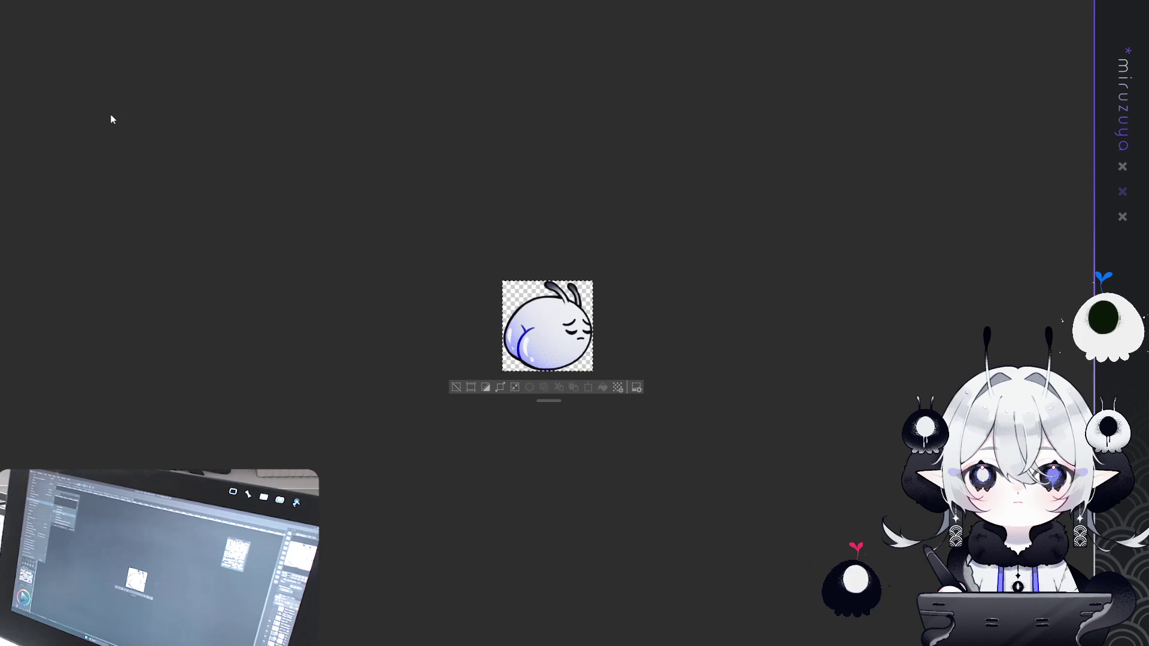
Check the emote files, clear and reselect the bunny canvas, and return to the emote sheet.
{"action": "key", "text": "ctrl+o"}
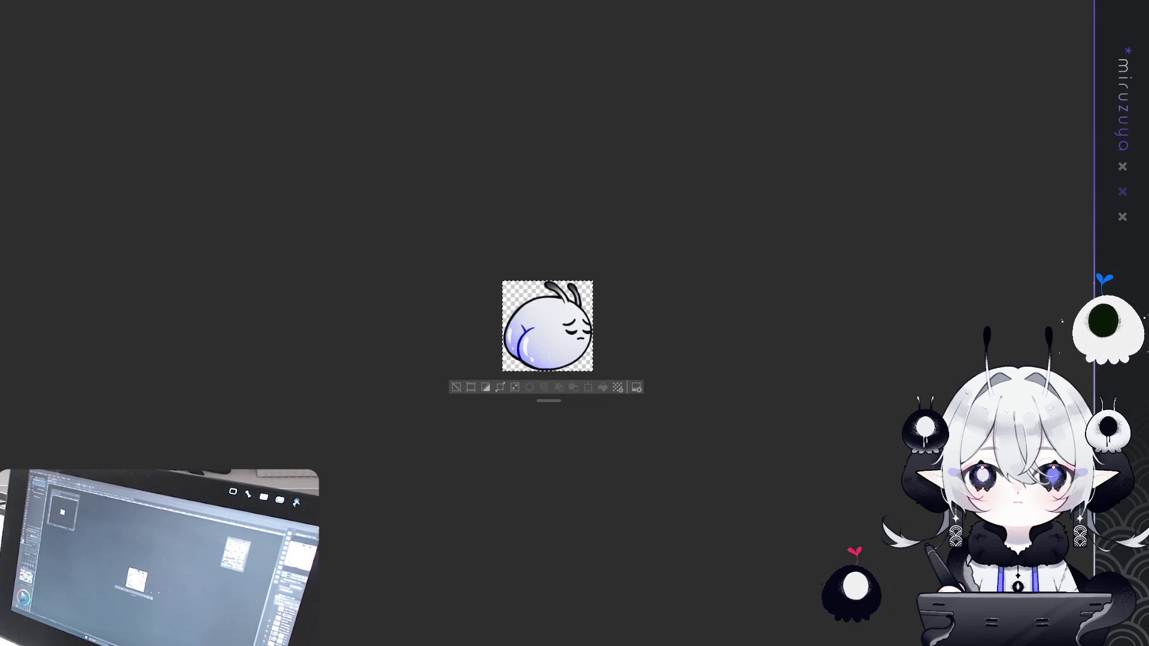
{"action": "left_click", "coordinate": [456, 387]}
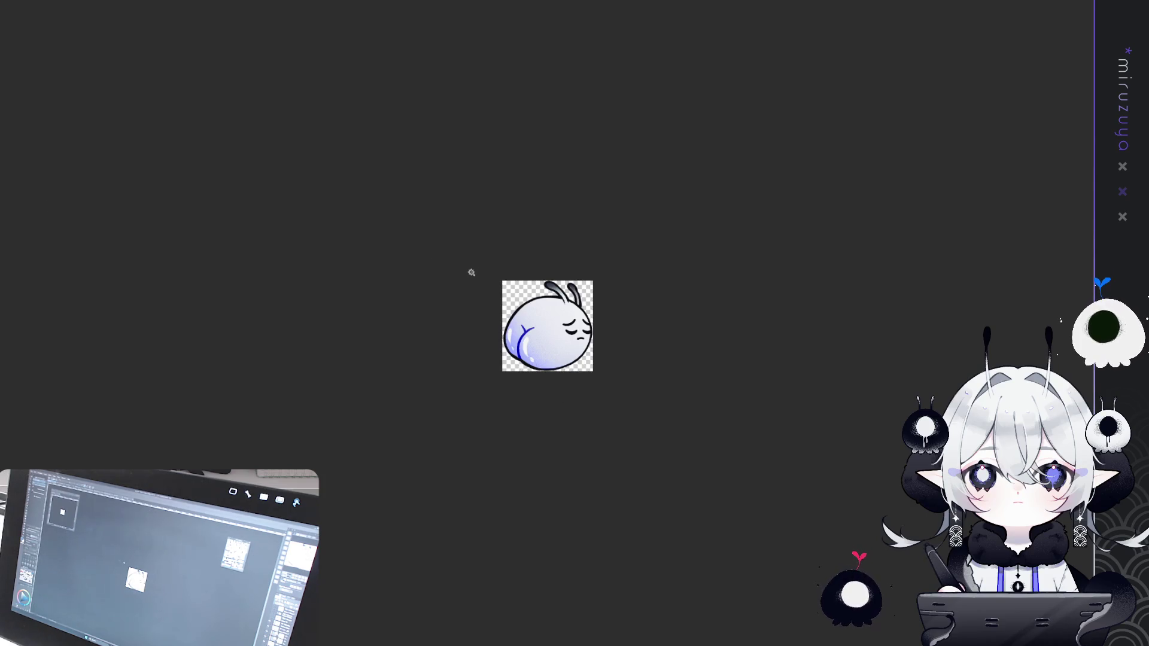
{"action": "key", "text": "ctrl+a"}
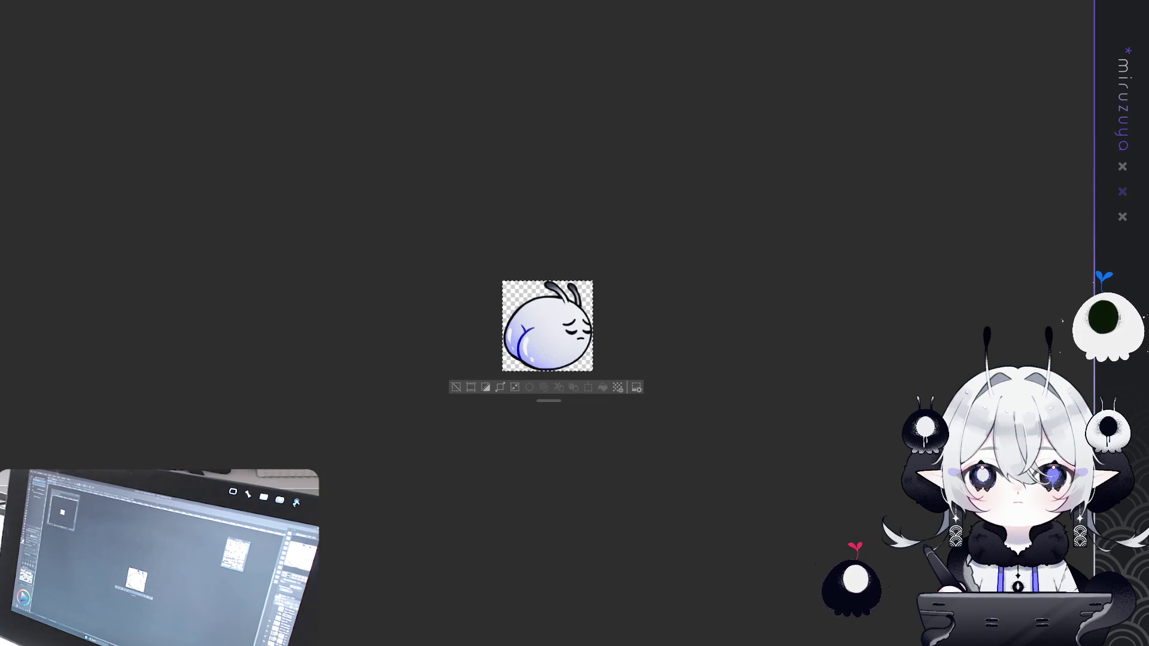
{"action": "left_click", "coordinate": [427, 7]}
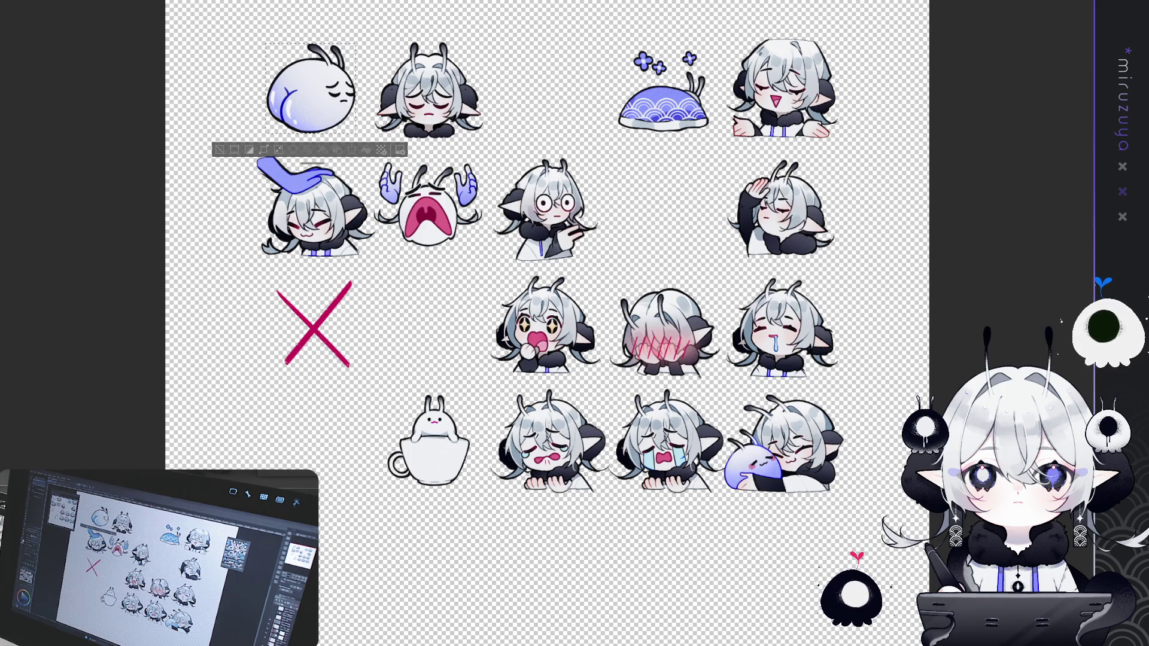
Inspect the crying emote's transform and zoom level, and select its whole canvas.
{"action": "key", "text": "ctrl+Tab"}
{"action": "scroll", "coordinate": [530, 273], "scroll_direction": "down", "scroll_amount": 3}
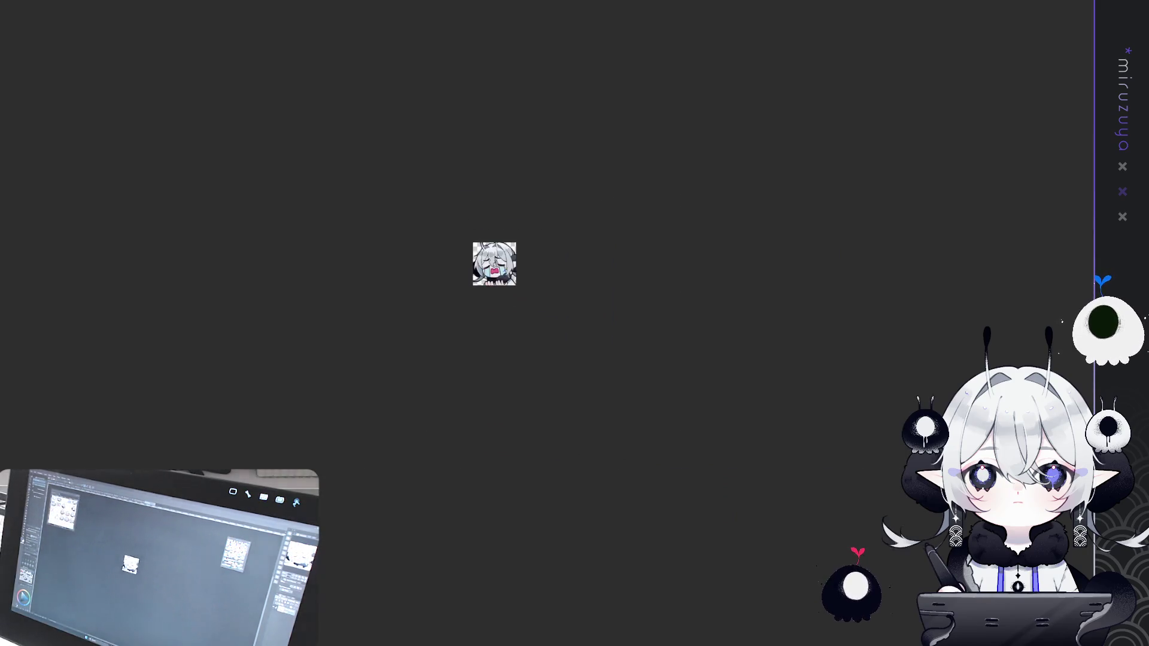
{"action": "scroll", "coordinate": [520, 303], "scroll_direction": "up", "scroll_amount": 3}
{"action": "scroll", "coordinate": [468, 256], "scroll_direction": "up", "scroll_amount": 2}
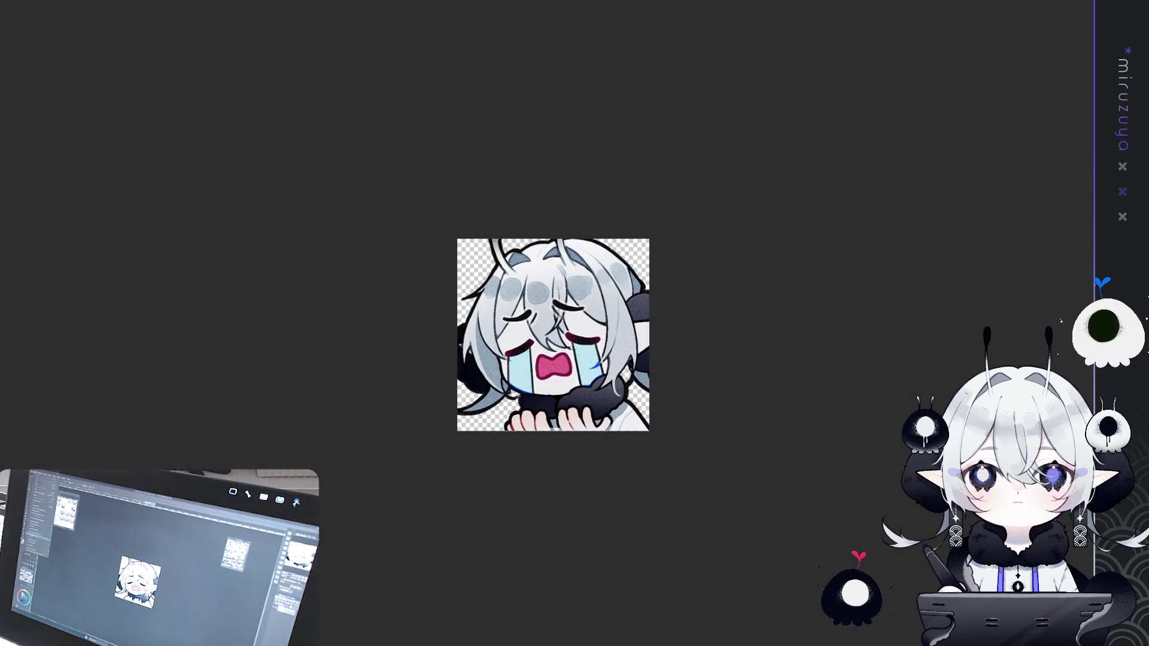
{"action": "key", "text": "ctrl+t"}
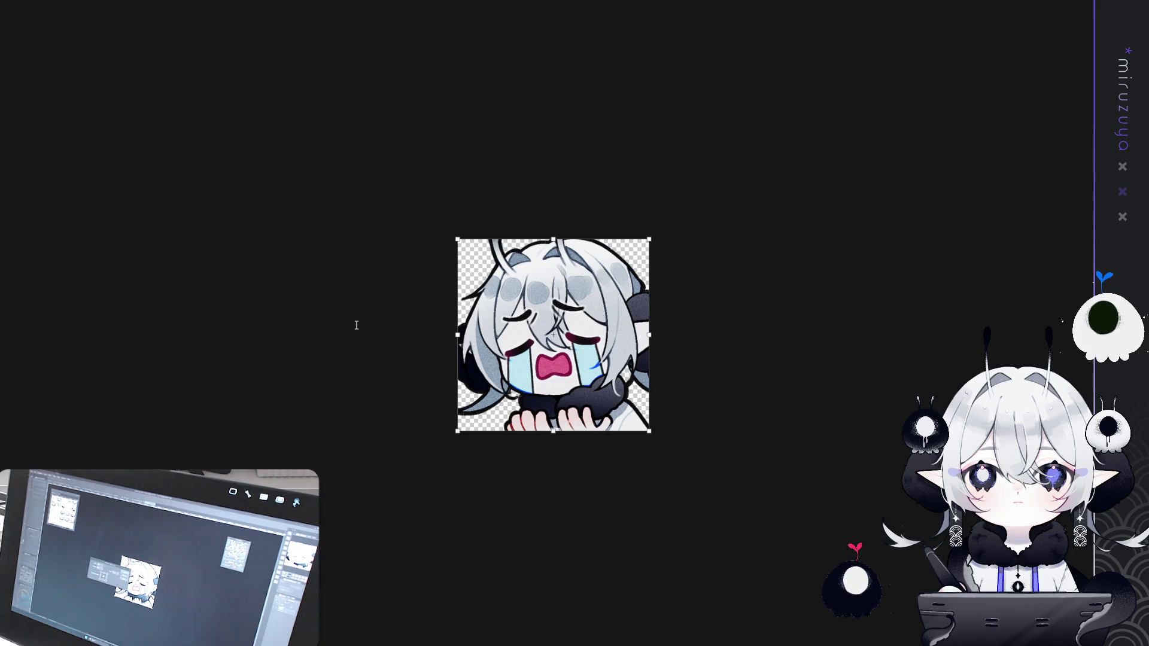
{"action": "key", "text": "Return"}
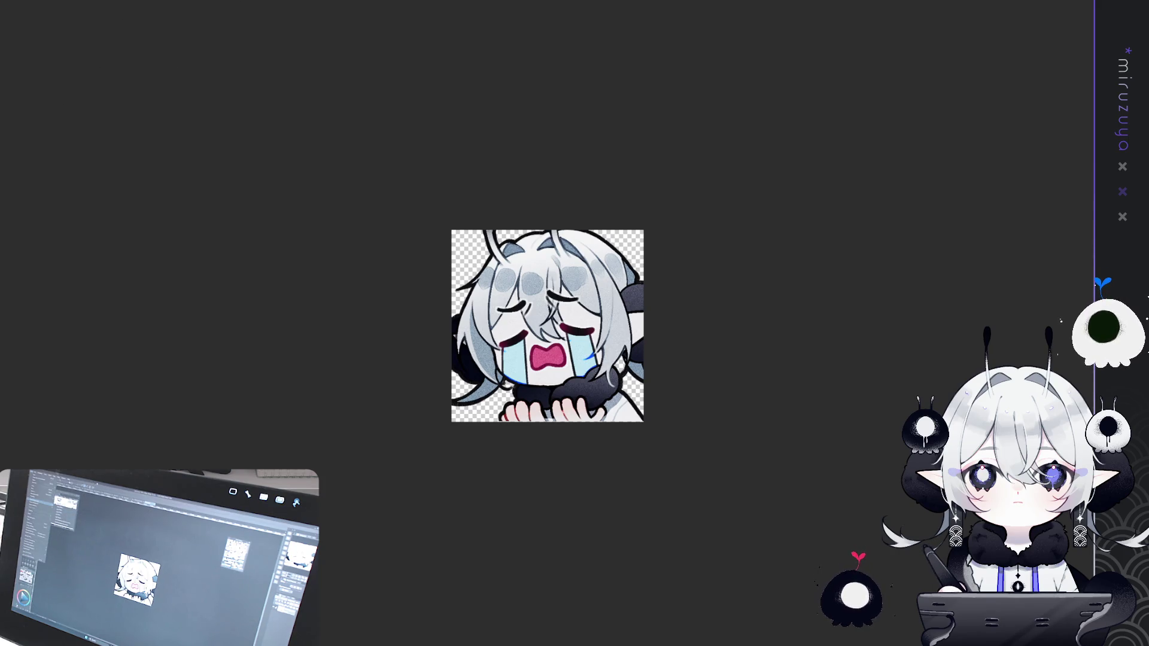
{"action": "key", "text": "ctrl+minus"}
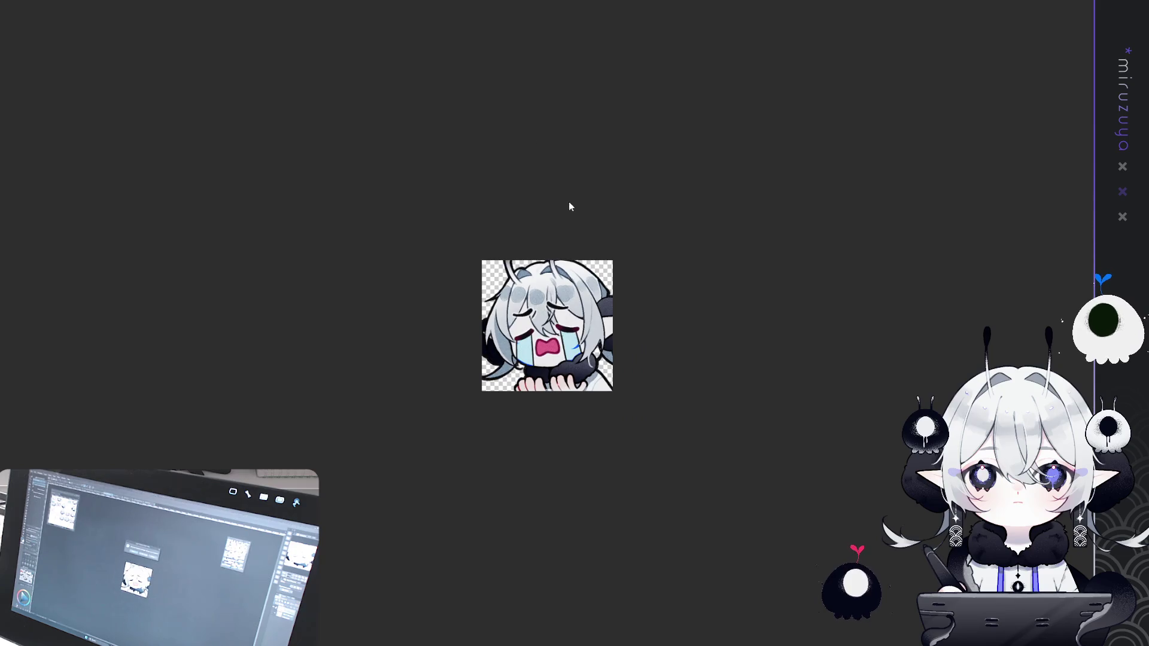
{"action": "key", "text": "ctrl+a"}
{"action": "key", "text": "ctrl+plus"}
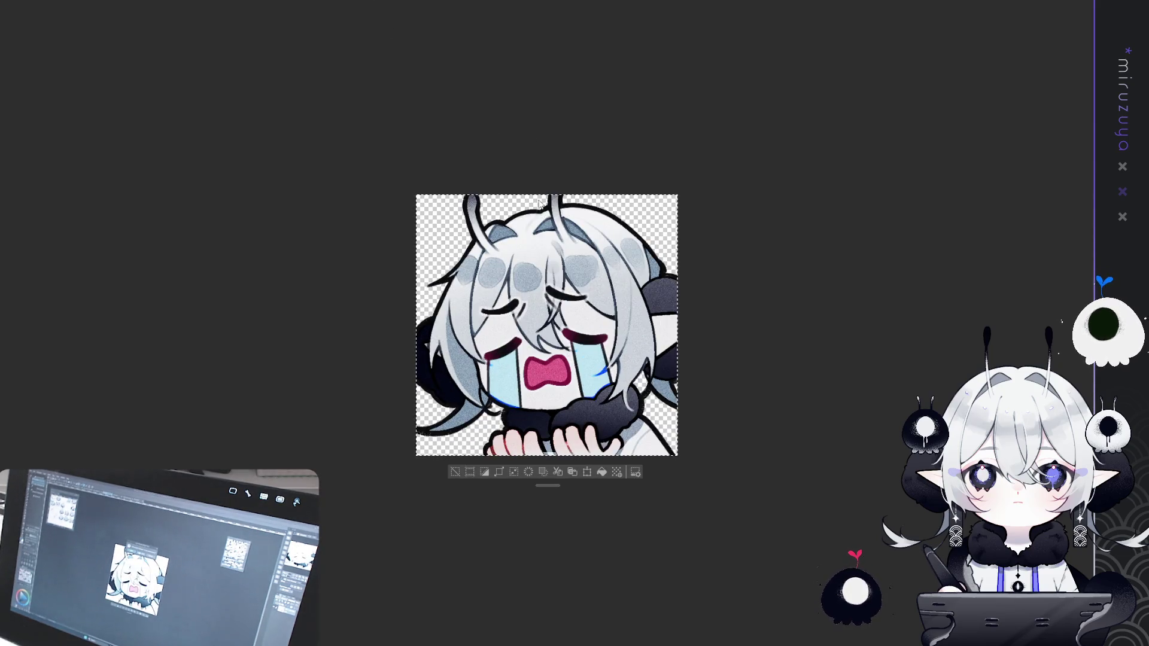
Cycle past the sparkle-eyed and crying emotes to the teary, wobbly-mouthed emote's document.
{"action": "key", "text": "ctrl+Tab"}
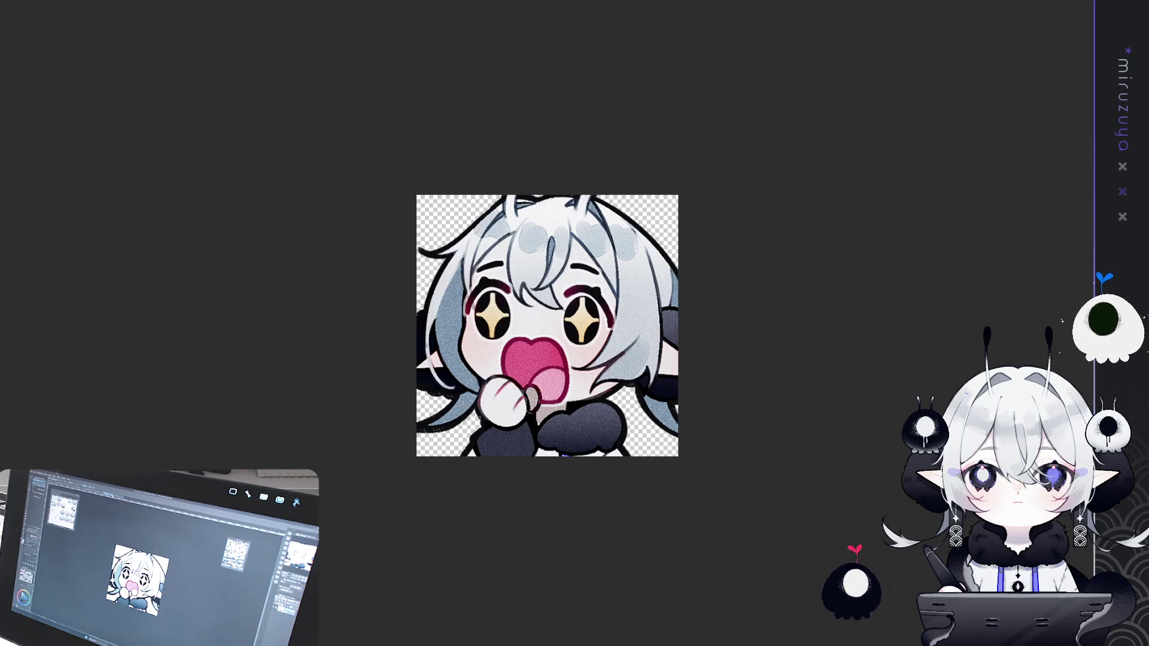
{"action": "key", "text": "ctrl+Tab"}
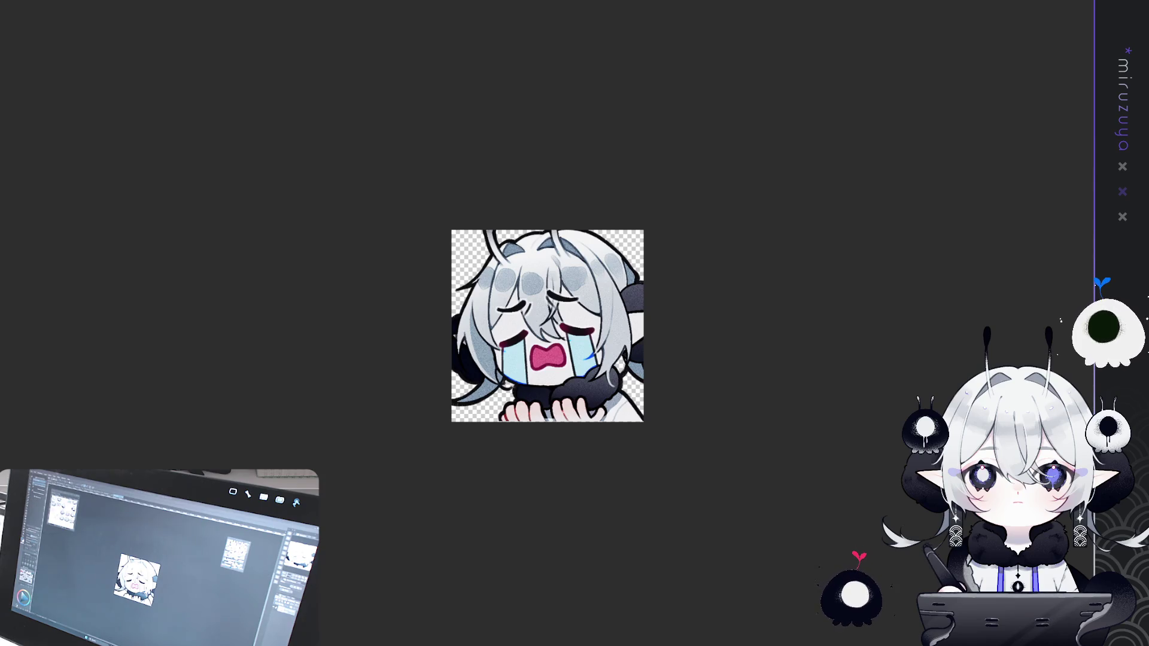
{"action": "key", "text": "ctrl+Tab"}
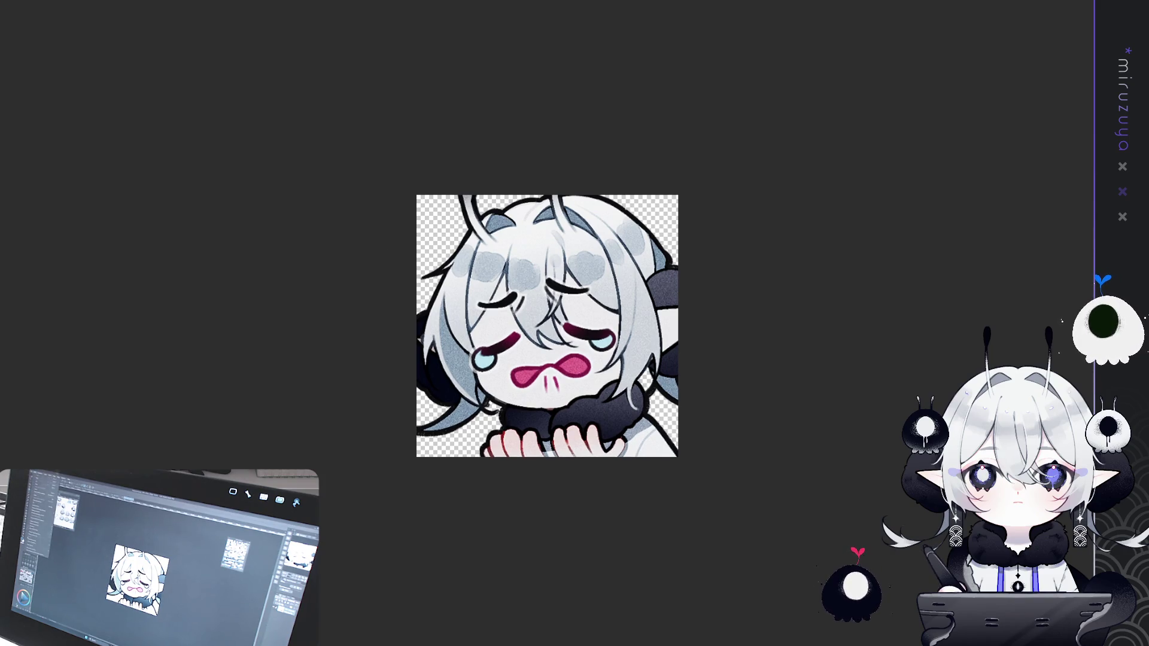
Check the teary emote's transform without changes, then move on to the sleepy closed-eye emote.
{"action": "key", "text": "ctrl+t"}
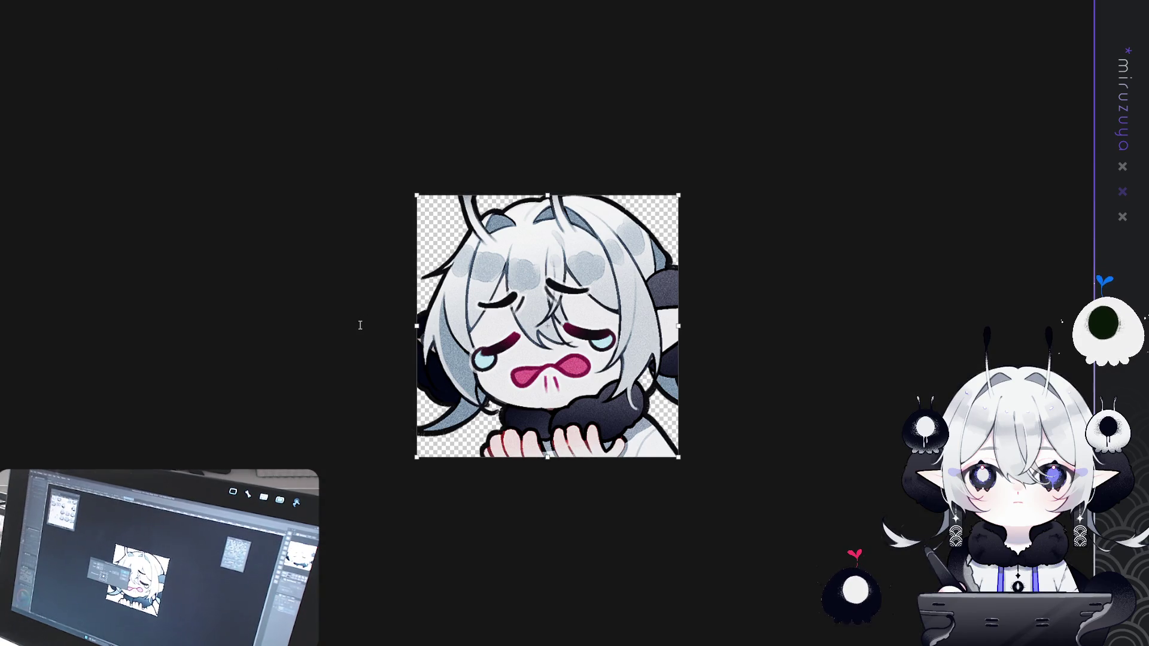
{"action": "key", "text": "Return"}
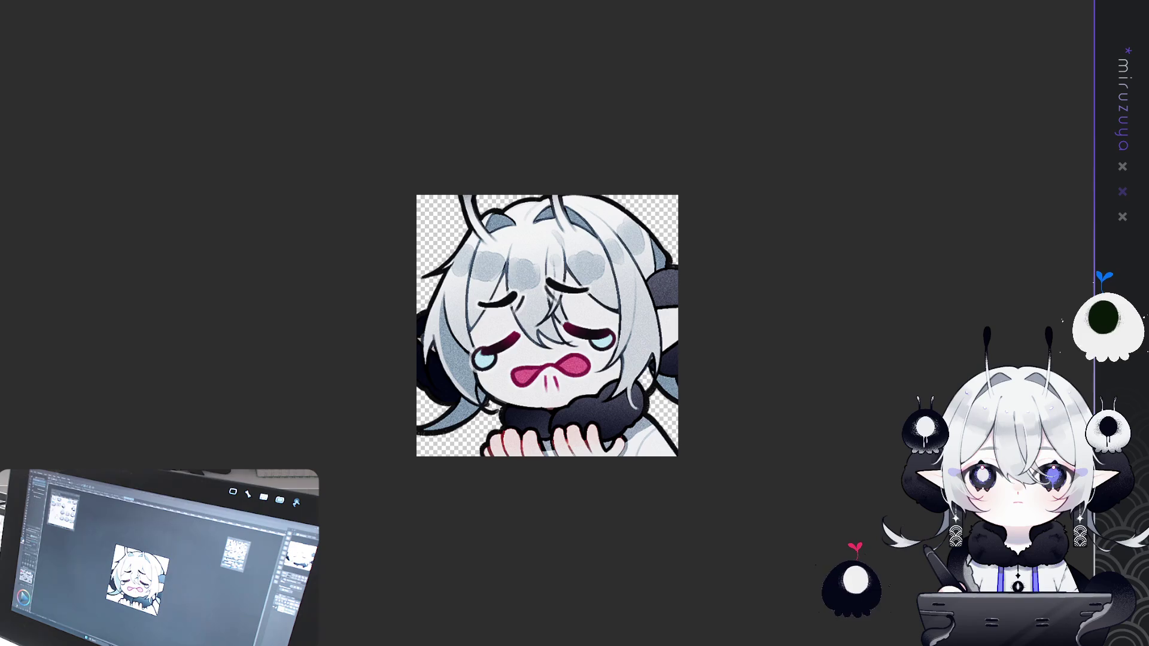
{"action": "key", "text": "ctrl+Tab"}
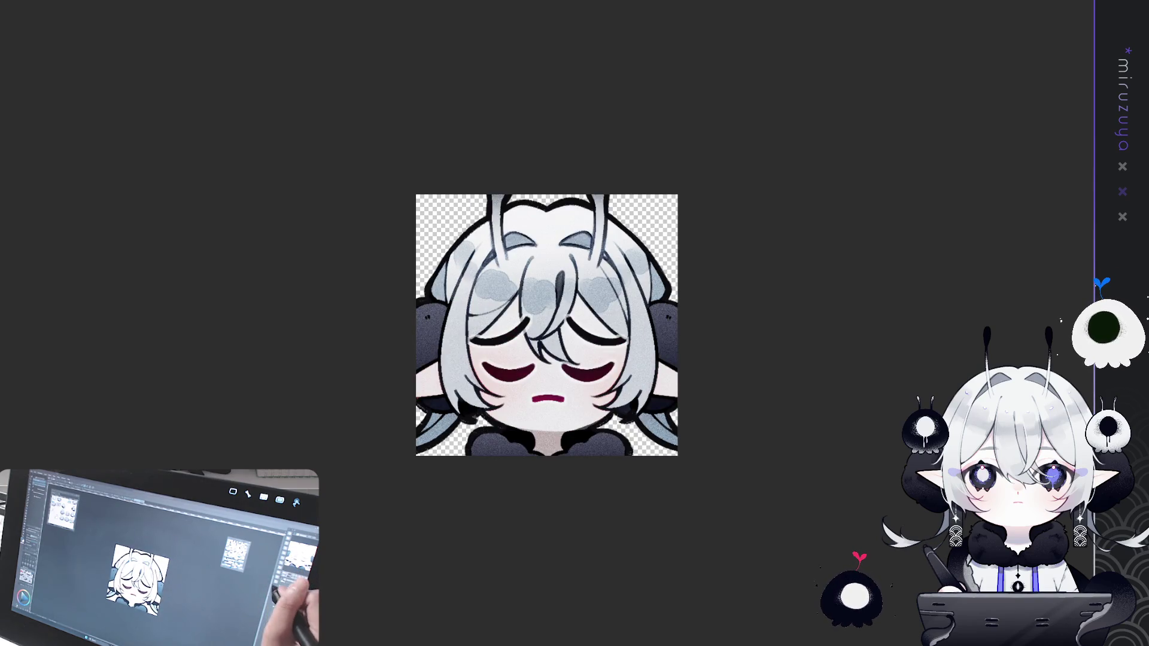
Zoom out and commit a transform on the sleepy emote, then fit the teary emote to the view.
{"action": "key", "text": "ctrl+minus"}
{"action": "key", "text": "ctrl+minus"}
{"action": "key", "text": "ctrl+minus"}
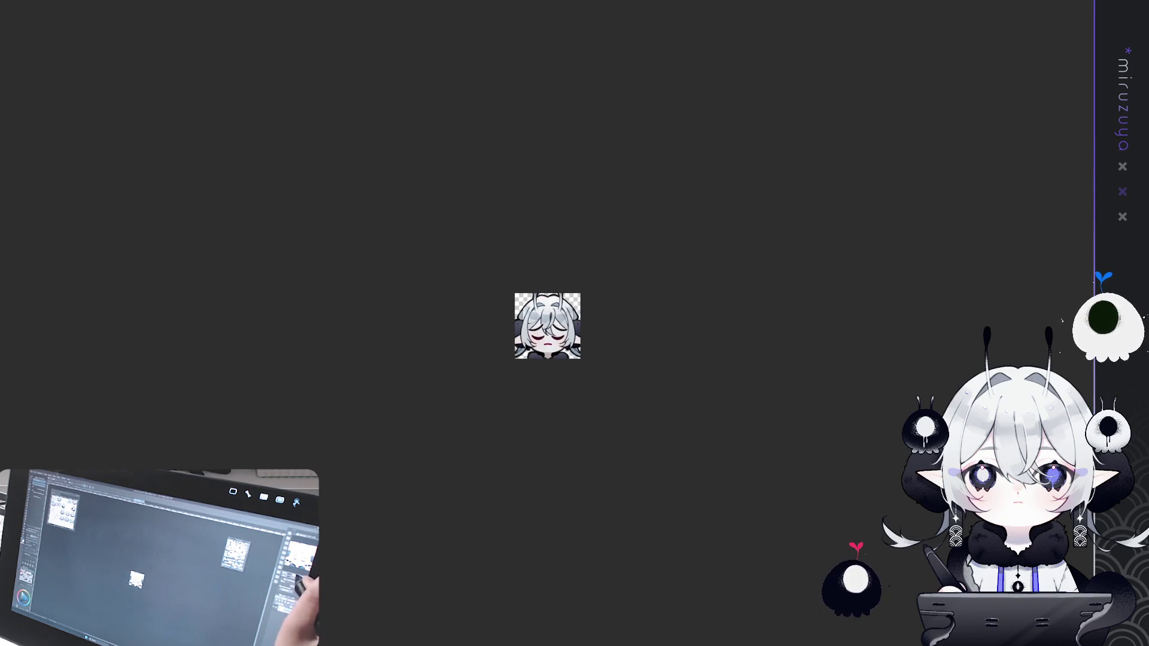
{"action": "key", "text": "ctrl+plus"}
{"action": "key", "text": "ctrl+minus"}
{"action": "key", "text": "ctrl+minus"}
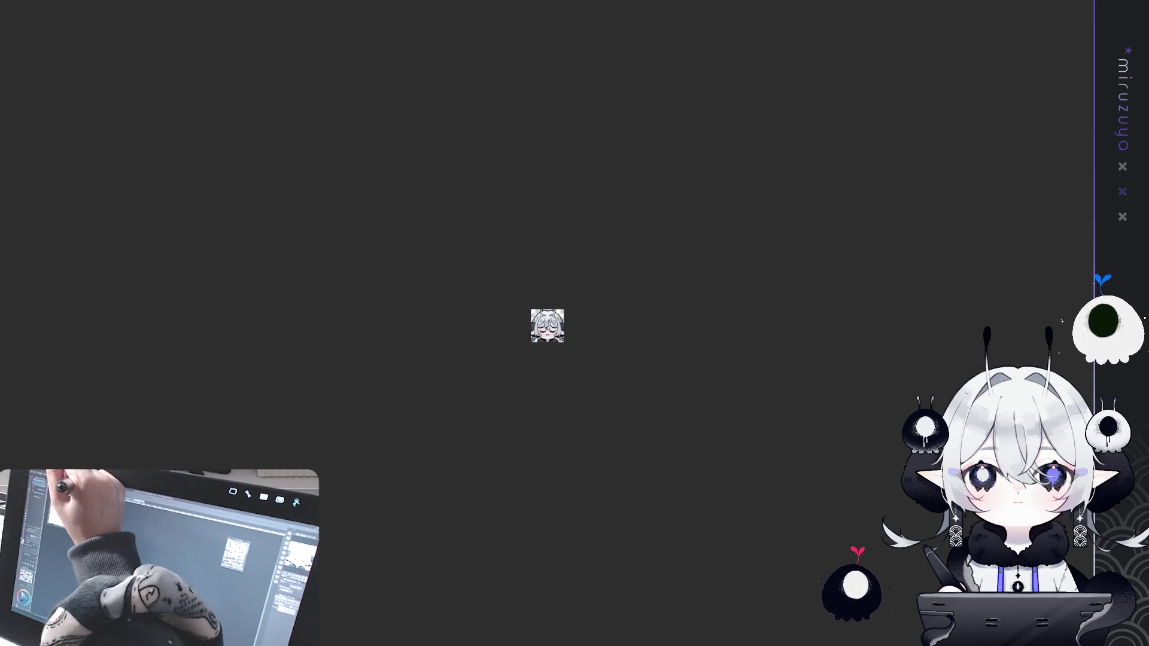
{"action": "key", "text": "ctrl+t"}
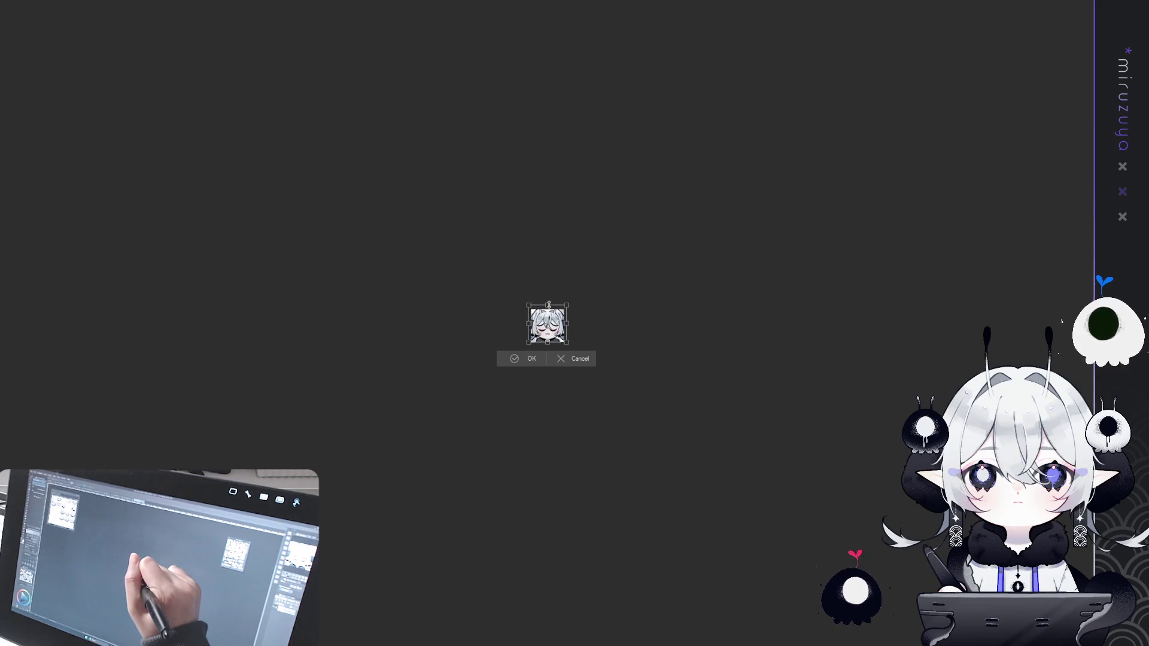
{"action": "key", "text": "Return"}
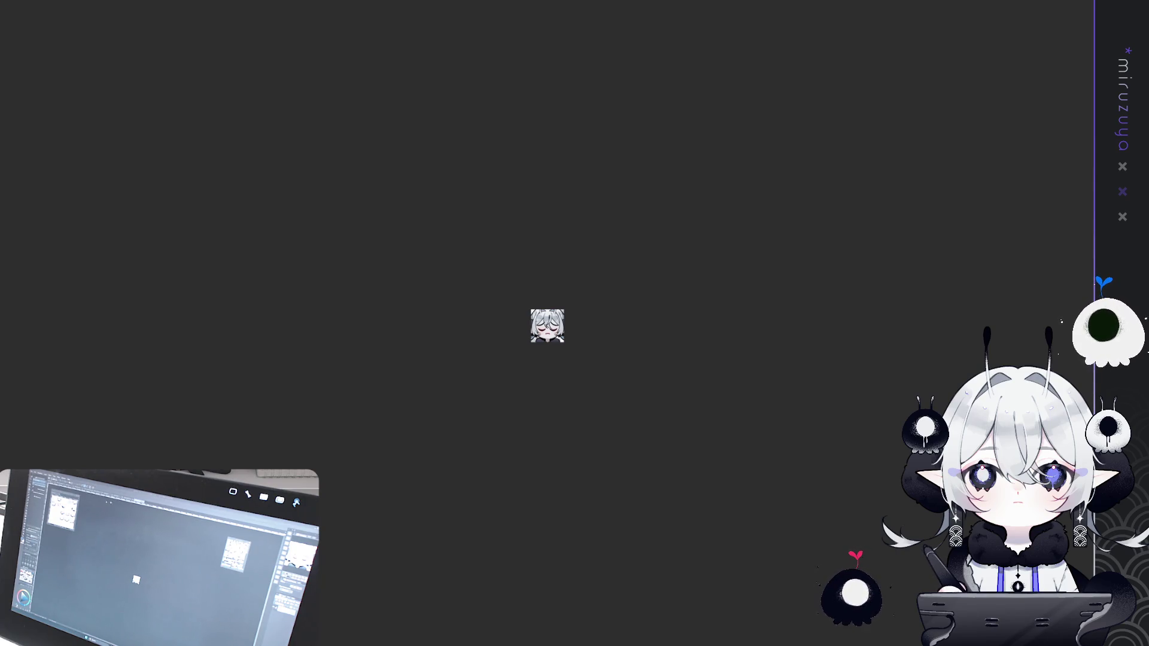
{"action": "key", "text": "ctrl+0"}
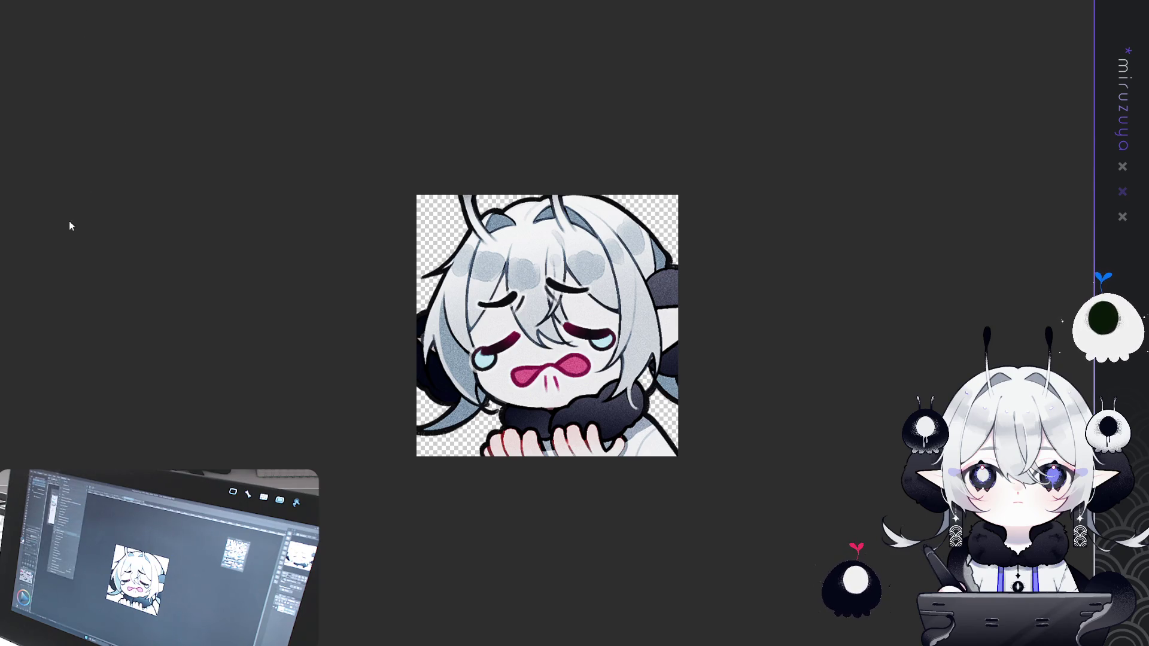
{"action": "scroll", "coordinate": [108, 247], "scroll_direction": "down", "scroll_amount": 2}
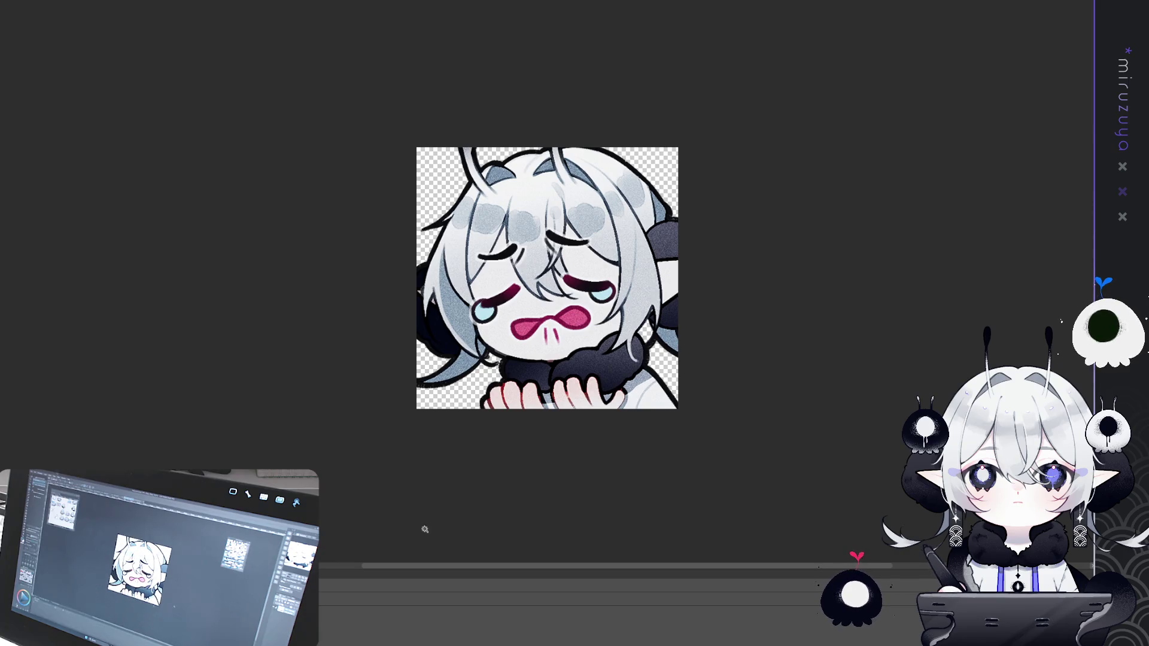
Drag the Timeline panel's top divider upward to give the animation timeline more room.
{"action": "left_click_drag", "start_coordinate": [442, 573], "coordinate": [461, 419]}
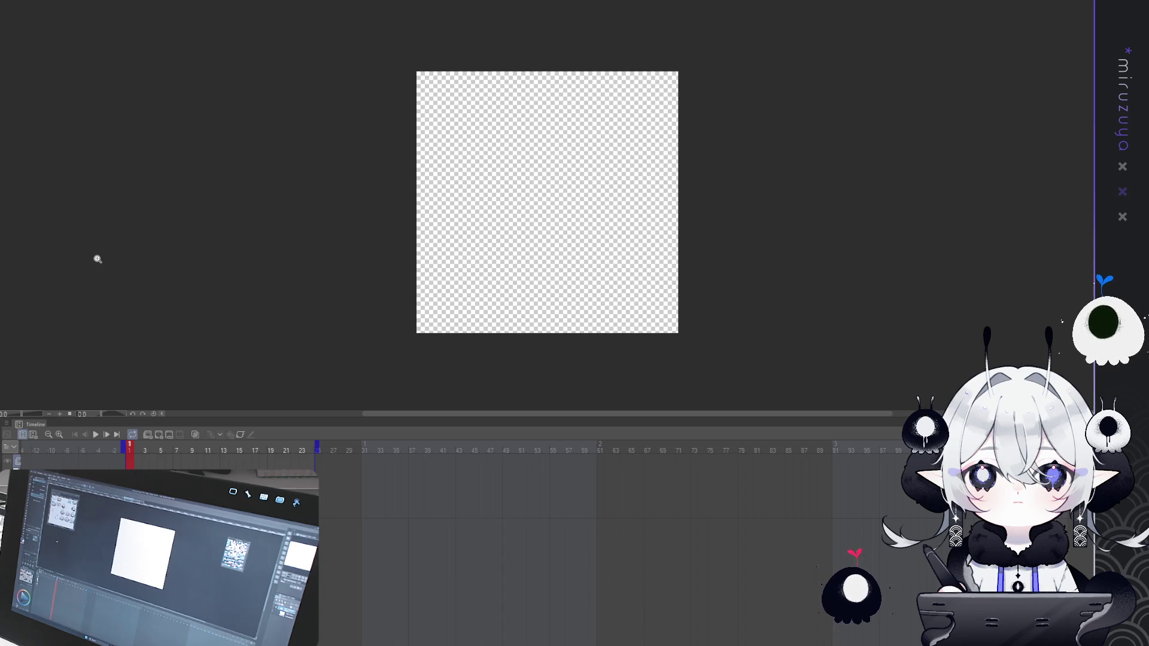
Apply new animation canvas settings to widen the canvas, then begin transforming its content.
{"action": "left_click", "coordinate": [30, 434]}
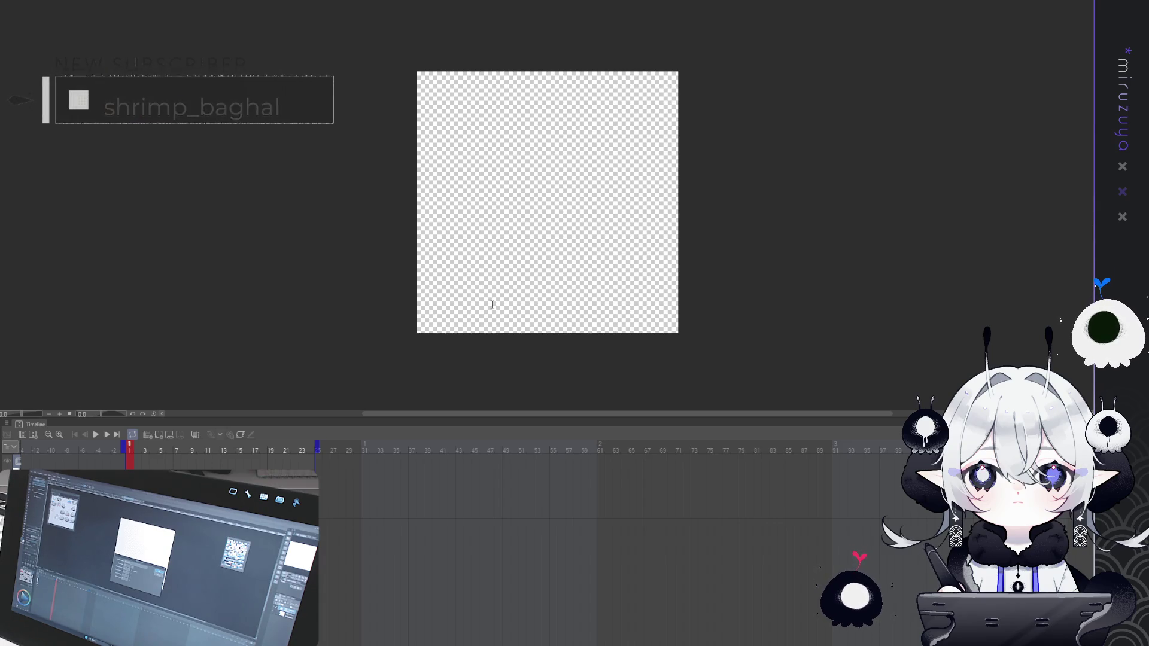
{"action": "left_click", "coordinate": [642, 281]}
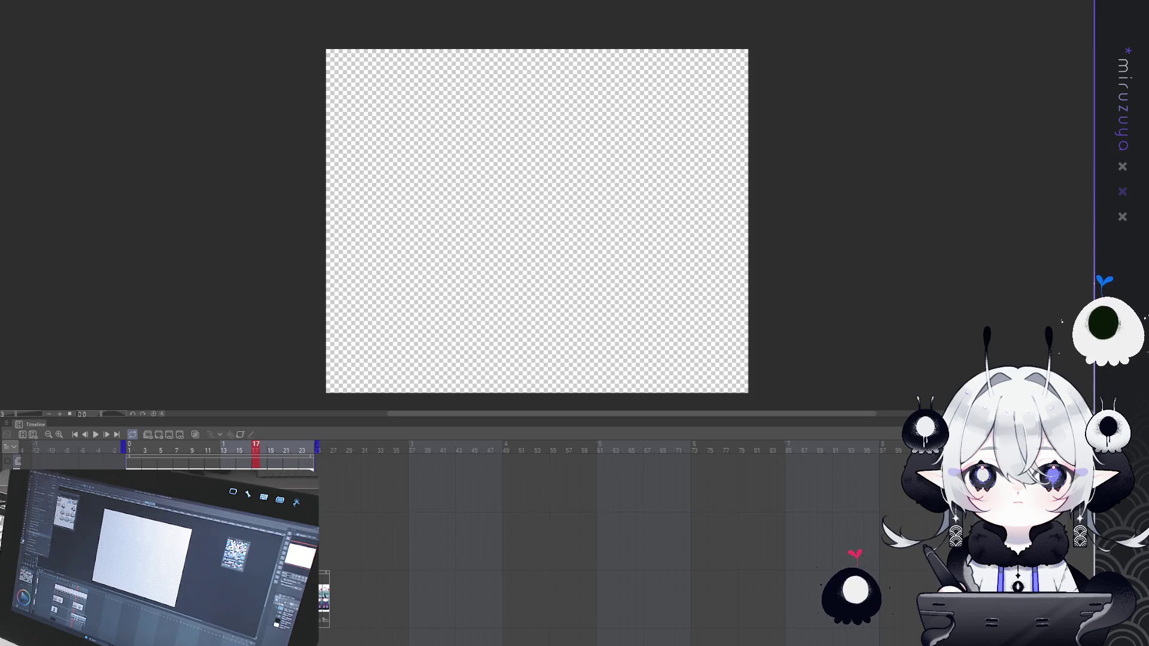
{"action": "key", "text": "ctrl+t"}
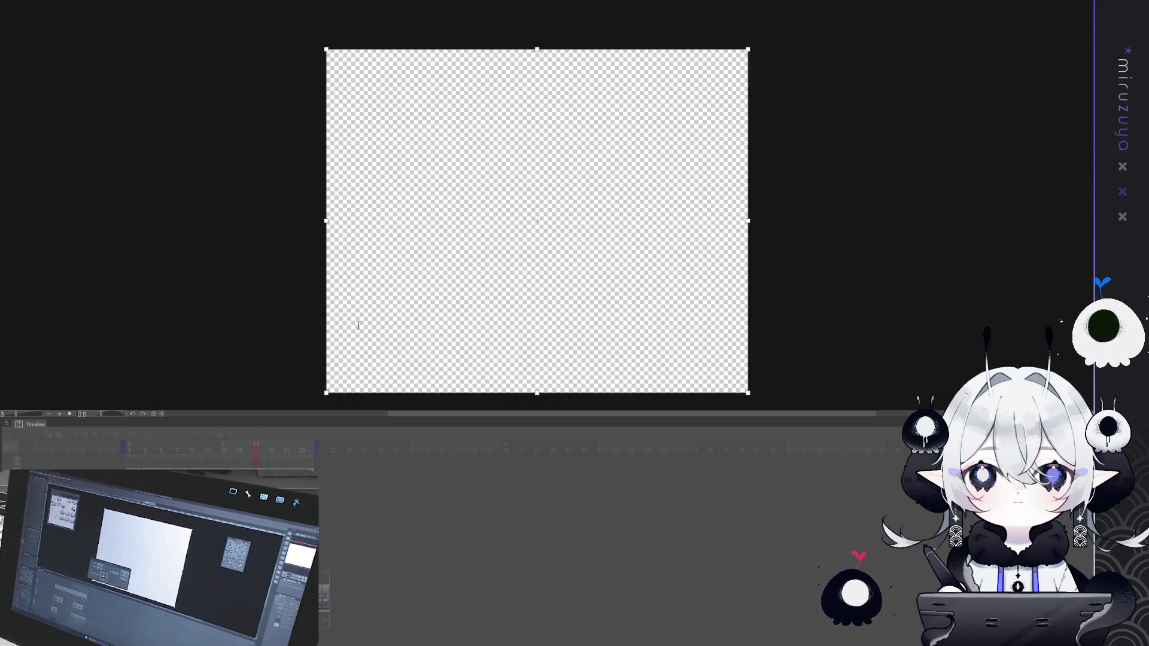
Squeeze the transformed content toward the centre, commit it, and extend the cel on the timeline.
{"action": "left_click_drag", "start_coordinate": [326, 305], "coordinate": [485, 306]}
{"action": "left_click_drag", "start_coordinate": [307, 320], "coordinate": [483, 311]}
{"action": "key", "text": "Return"}
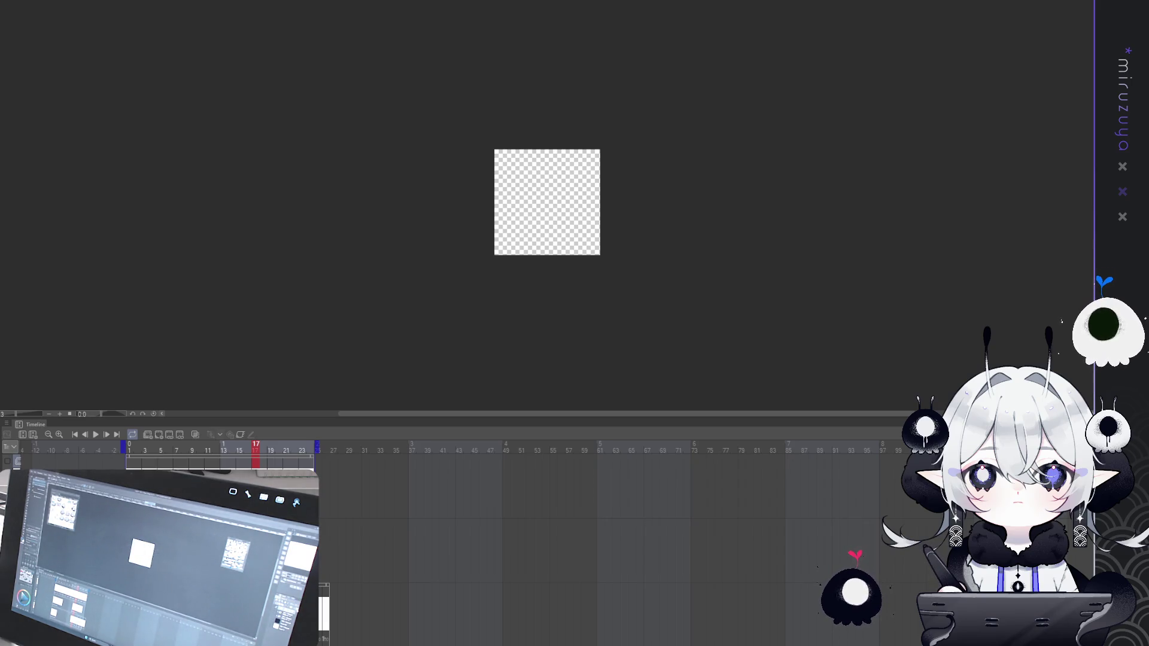
{"action": "key", "text": "Return"}
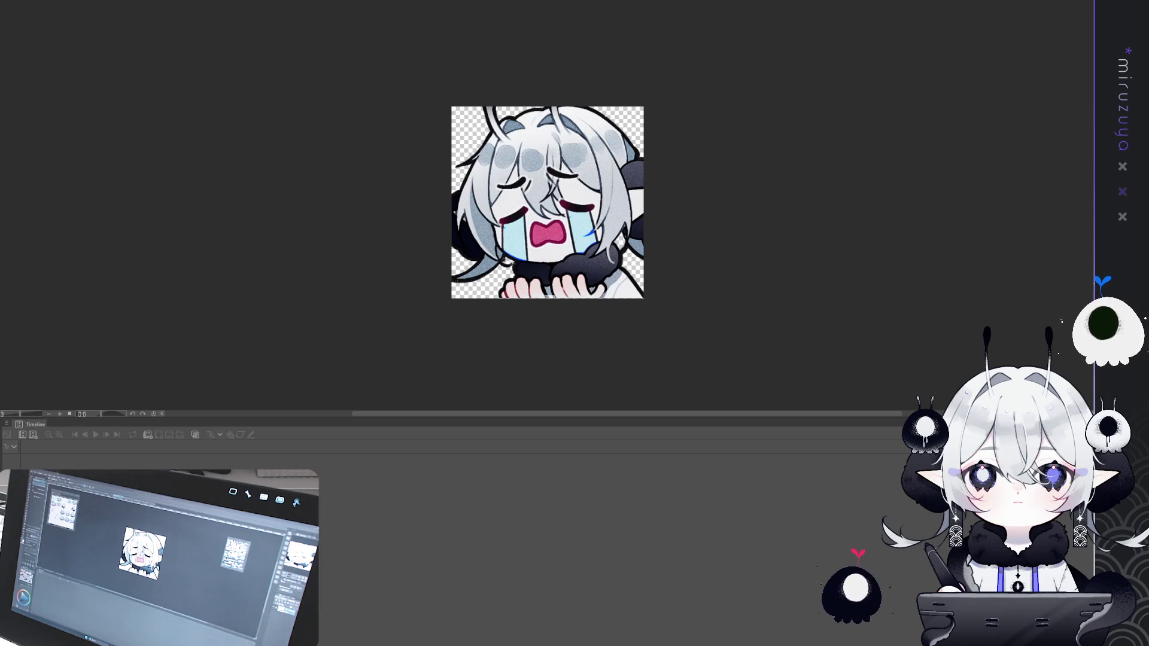
Select the whole crying emote and paste it into the animation's first frame.
{"action": "key", "text": "ctrl+plus"}
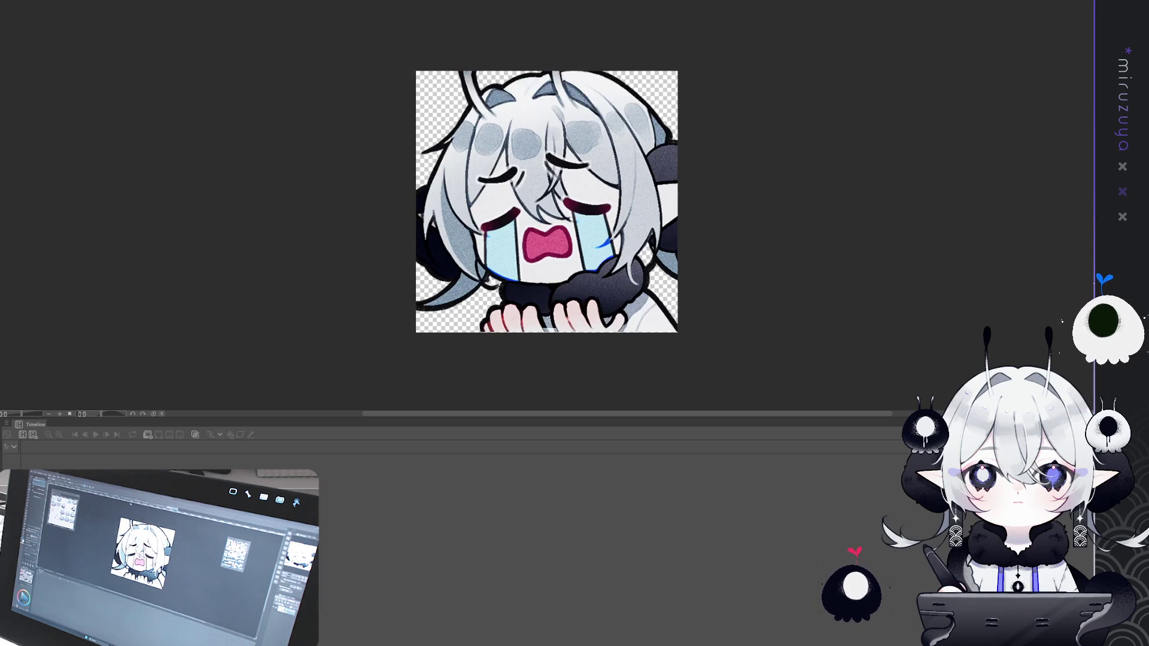
{"action": "key", "text": "ctrl+a"}
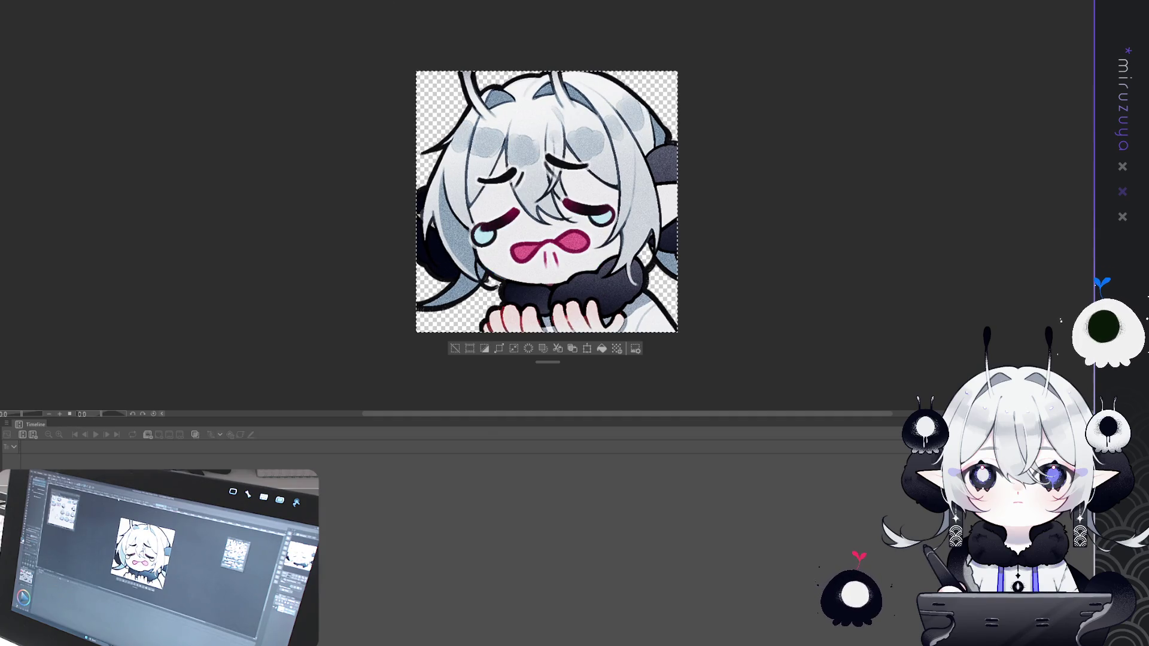
{"action": "key", "text": "ctrl+Tab"}
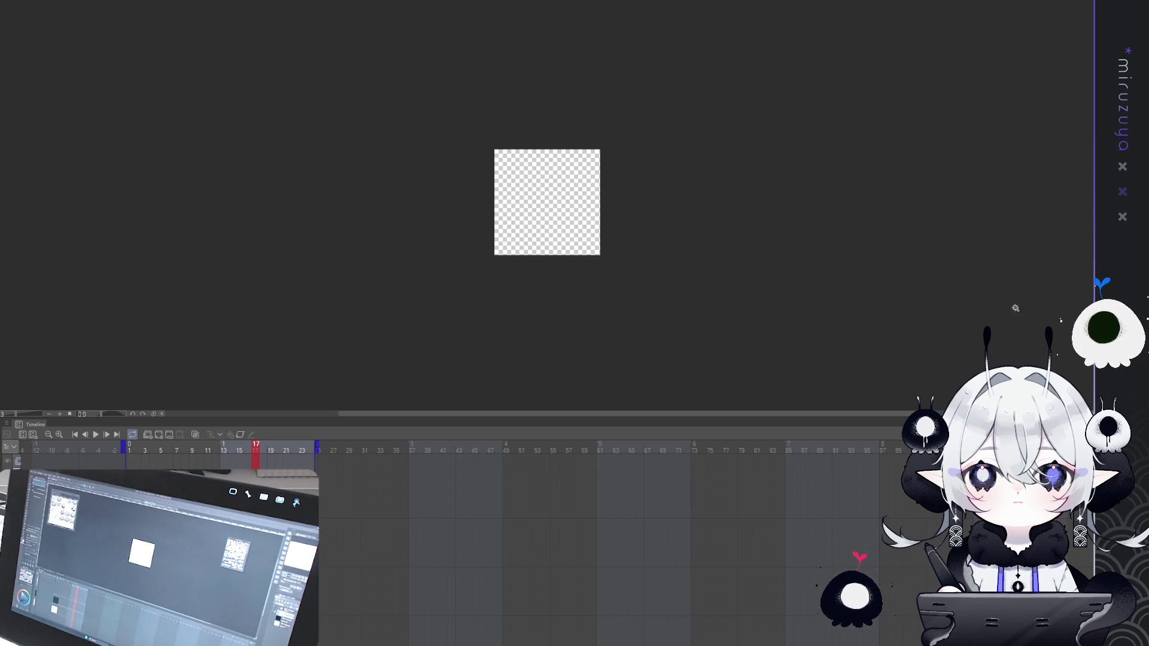
{"action": "key", "text": "Home"}
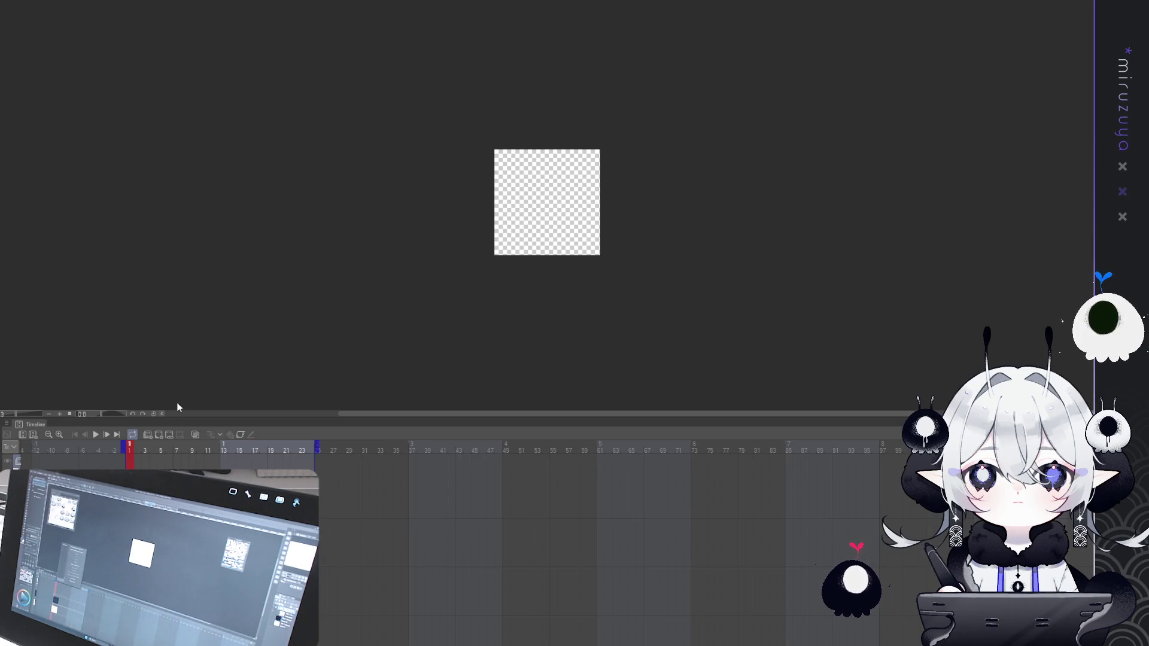
{"action": "key", "text": "ctrl+v"}
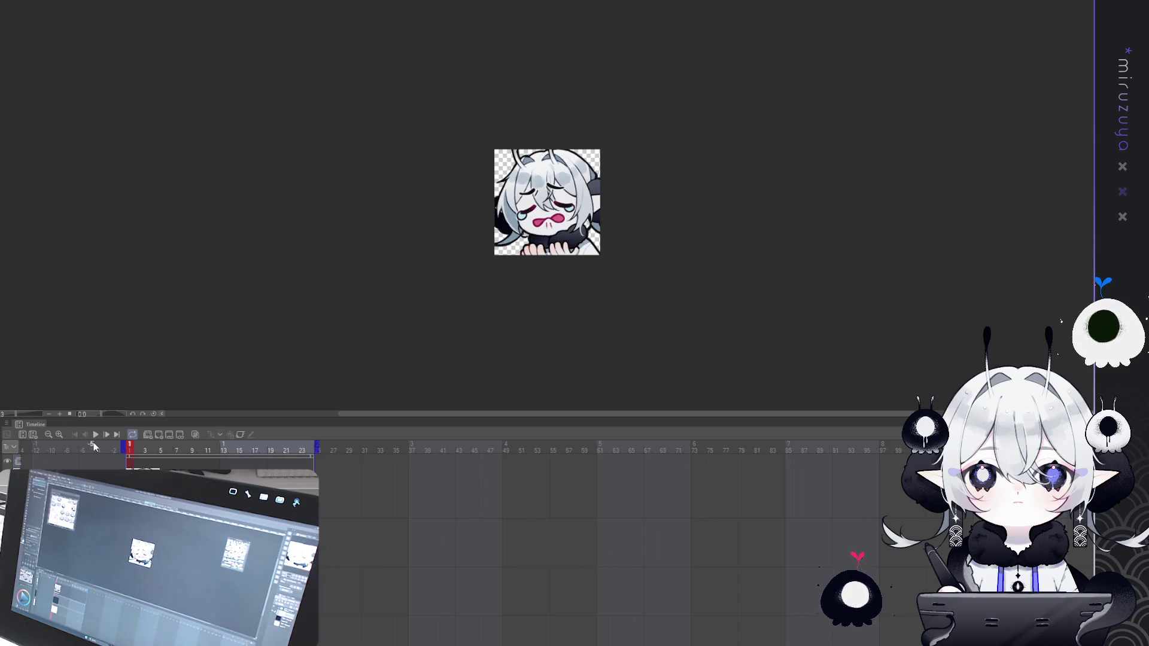
Play the animation, rewind to frame 1, replay it, then switch to the shocked emote document.
{"action": "left_click", "coordinate": [96, 436]}
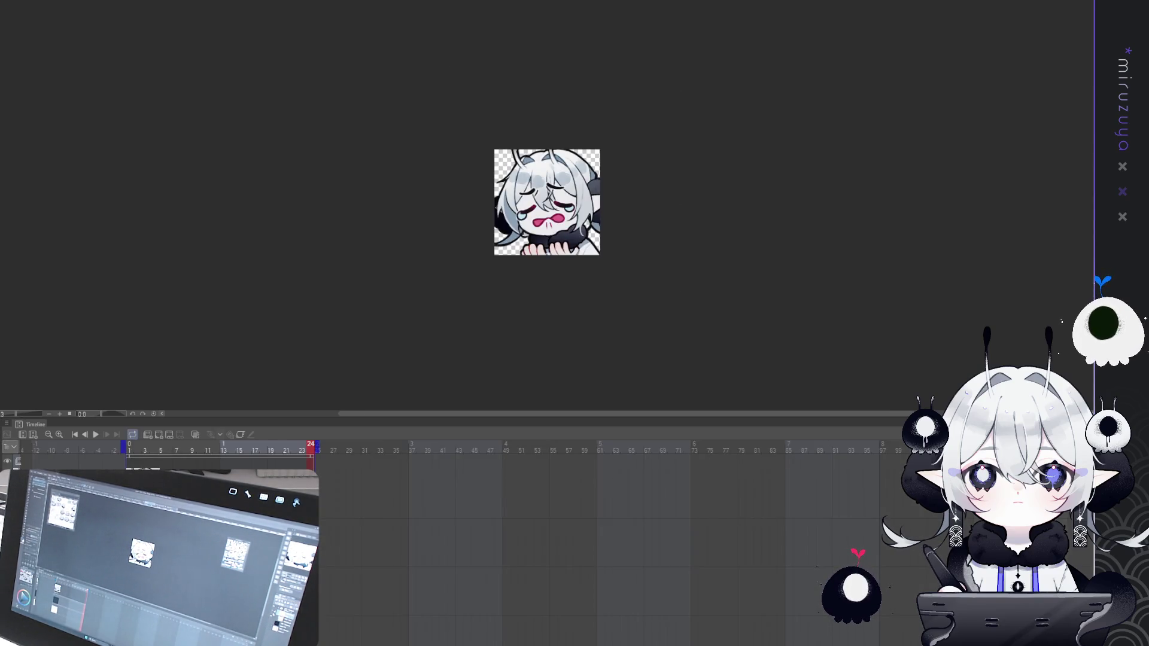
{"action": "left_click", "coordinate": [130, 448]}
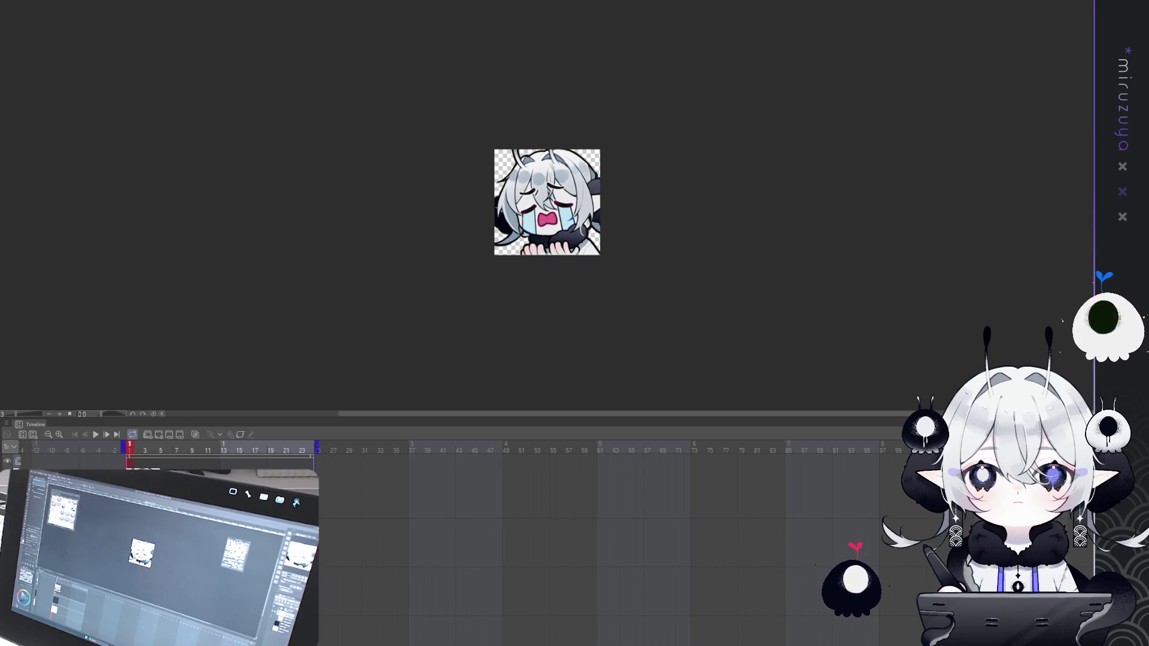
{"action": "left_click", "coordinate": [96, 435]}
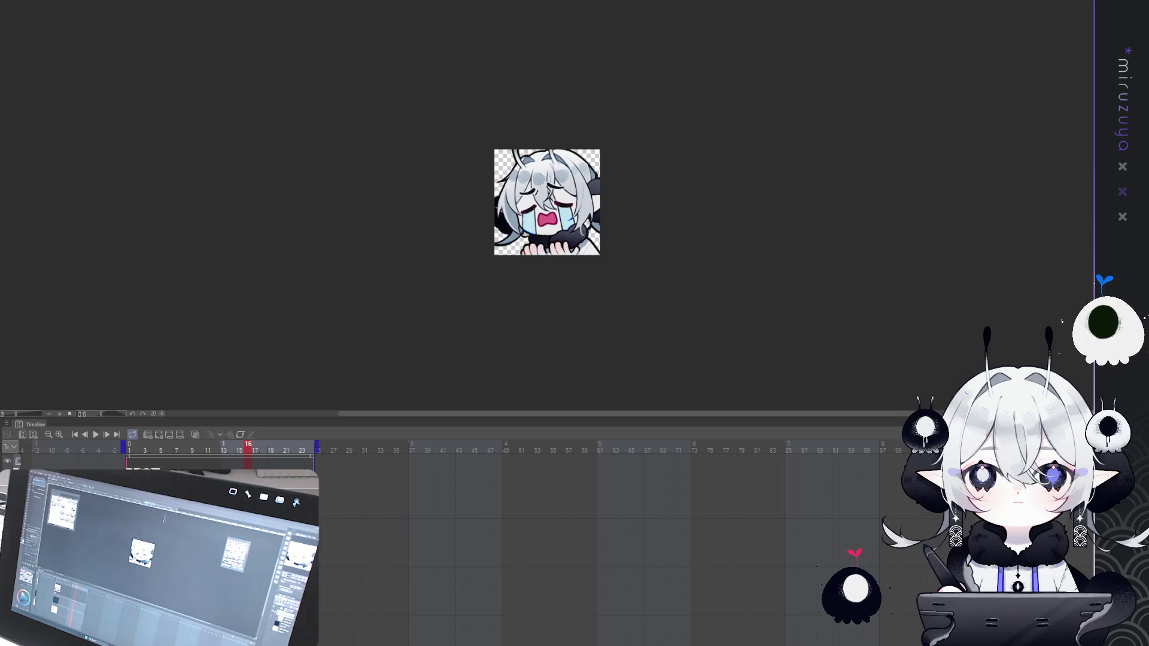
{"action": "key", "text": "ctrl+Tab"}
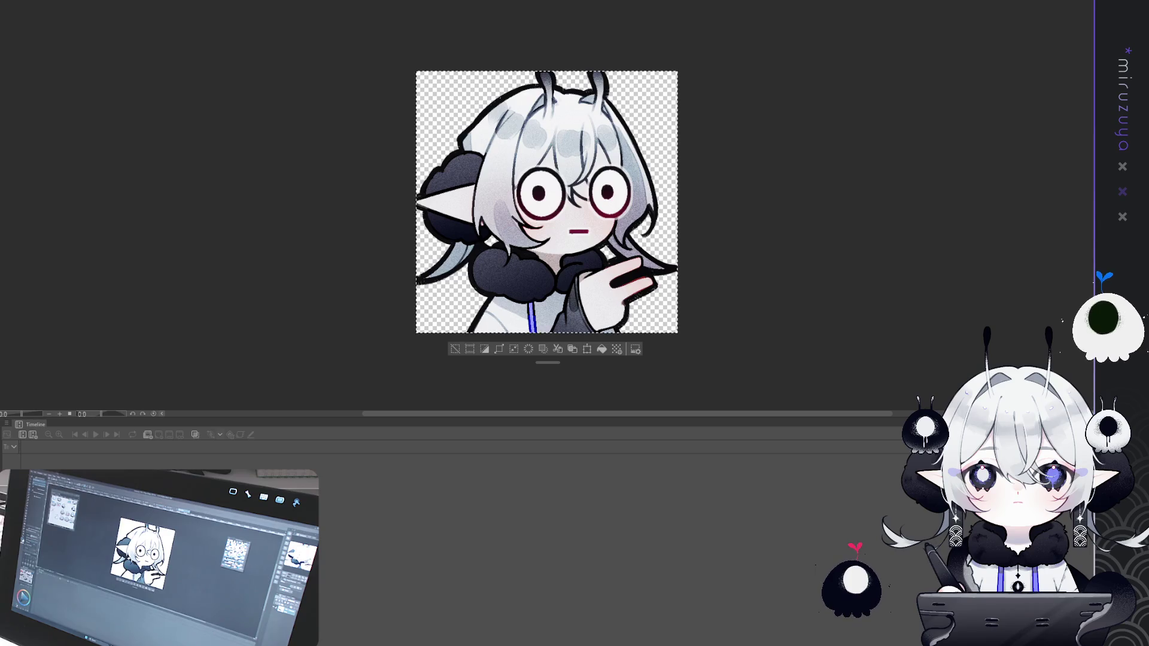
Clear the crying emote's artwork from its layer and return to frame 1.
{"action": "key", "text": "ctrl+Tab"}
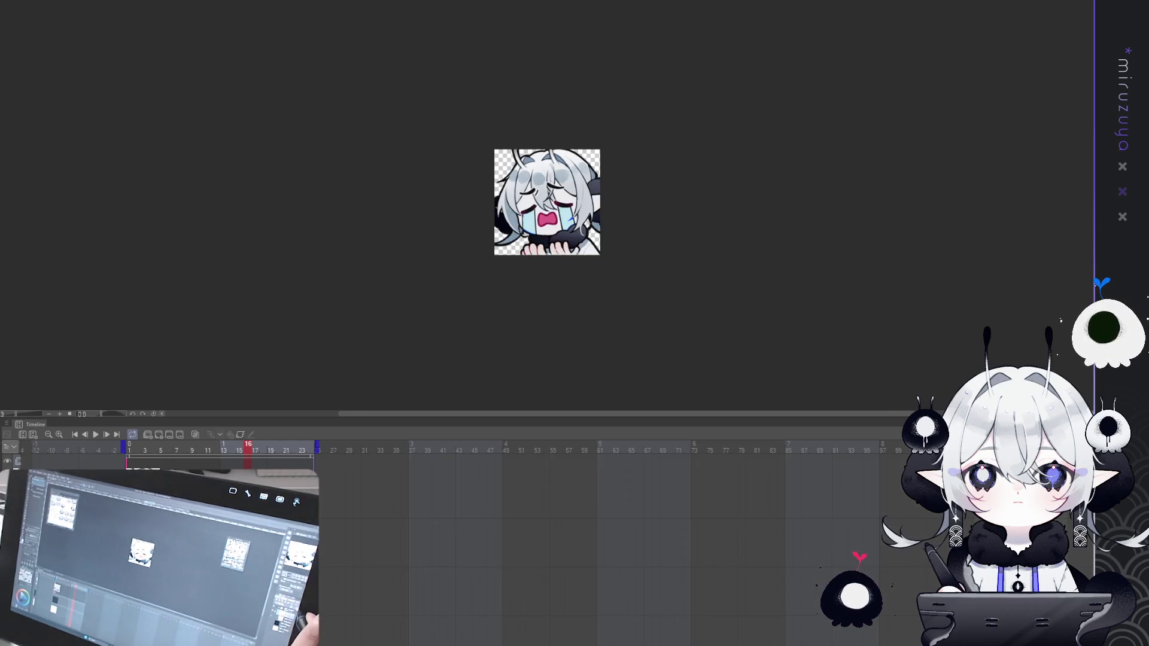
{"action": "key", "text": "Delete"}
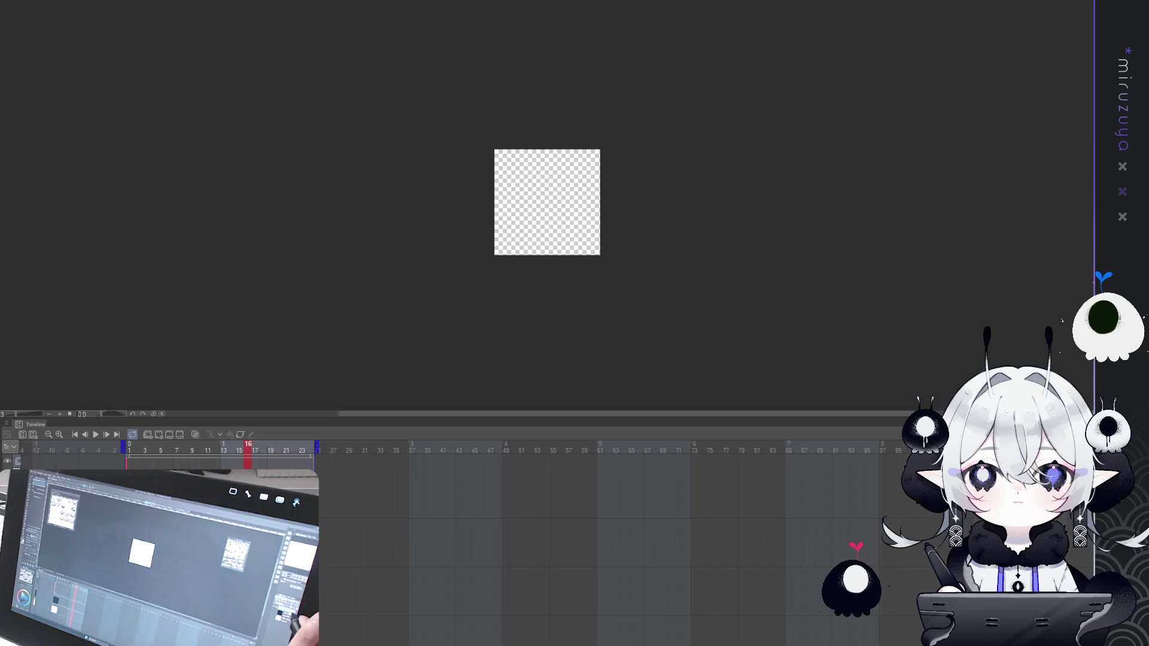
{"action": "key", "text": "Home"}
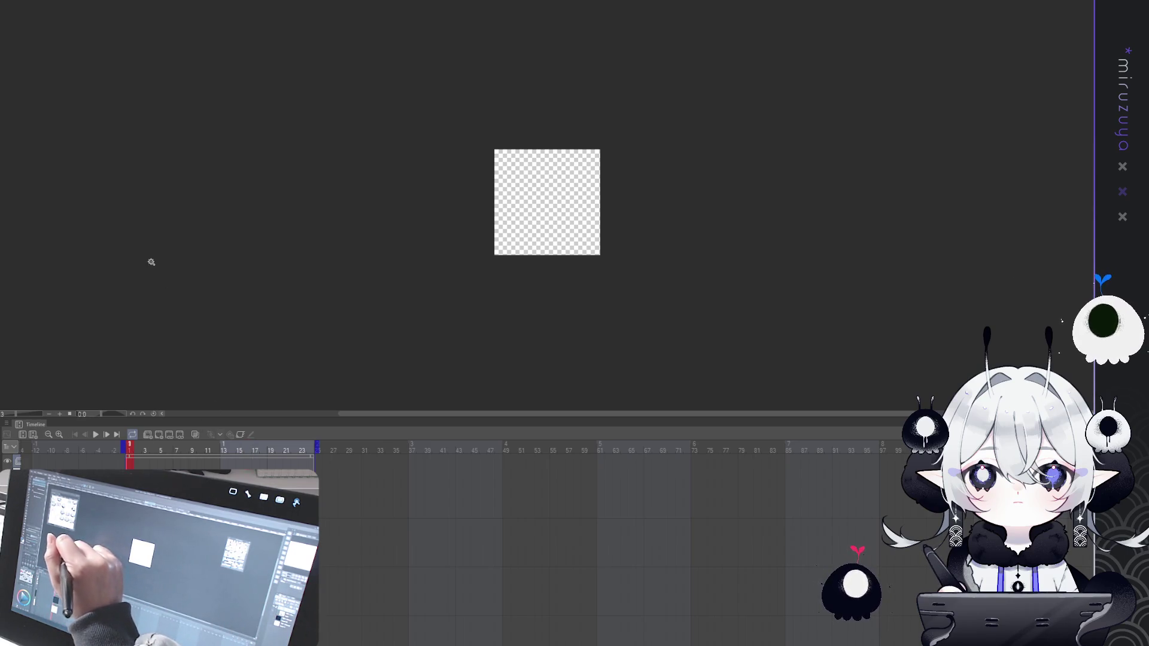
Paste the shocked chibi drawing onto the empty transparent canvas and zoom in on it.
{"action": "key", "text": "ctrl+v"}
{"action": "key", "text": "ctrl+plus"}
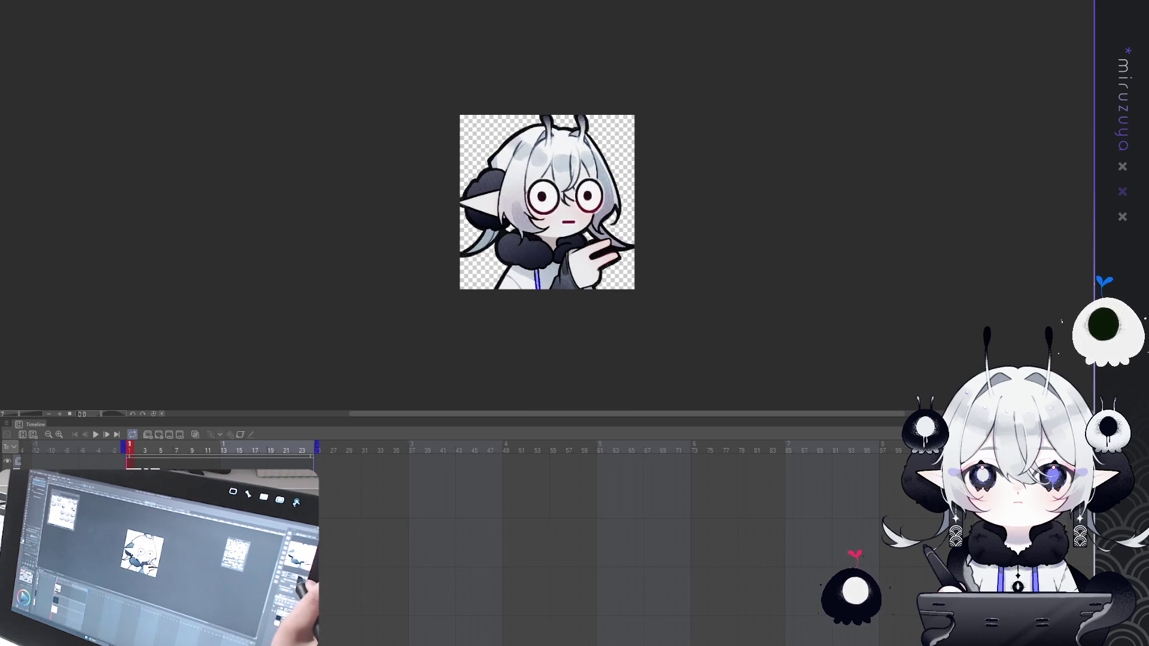
{"action": "key", "text": "ctrl+minus"}
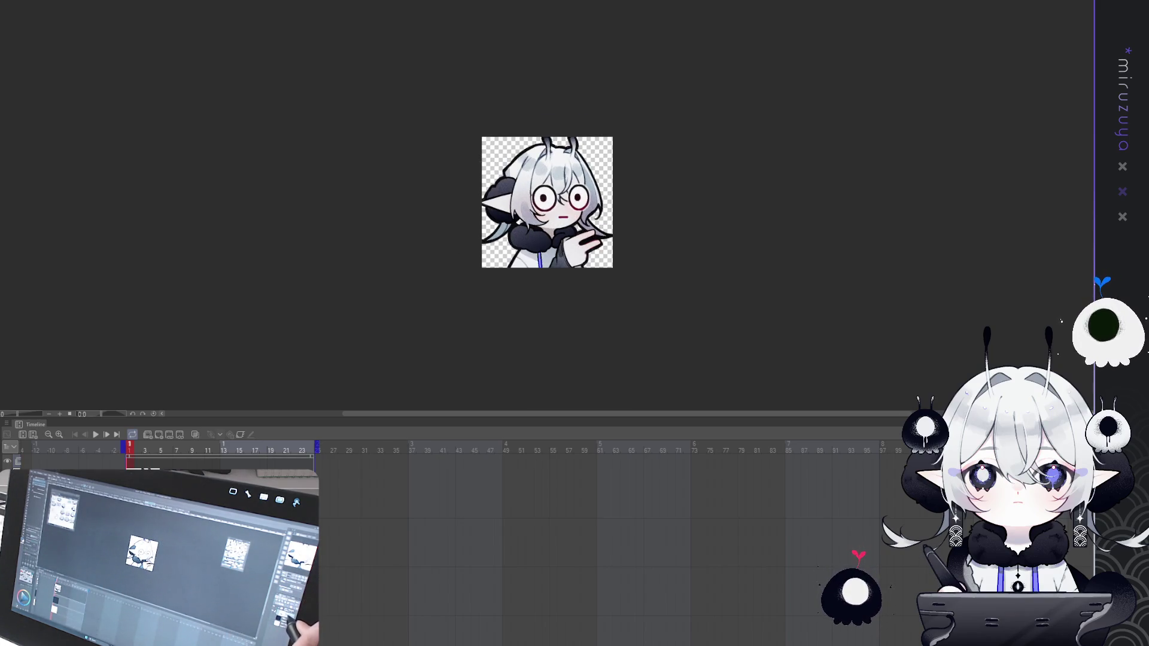
{"action": "key", "text": "ctrl+a"}
{"action": "left_click", "coordinate": [457, 284]}
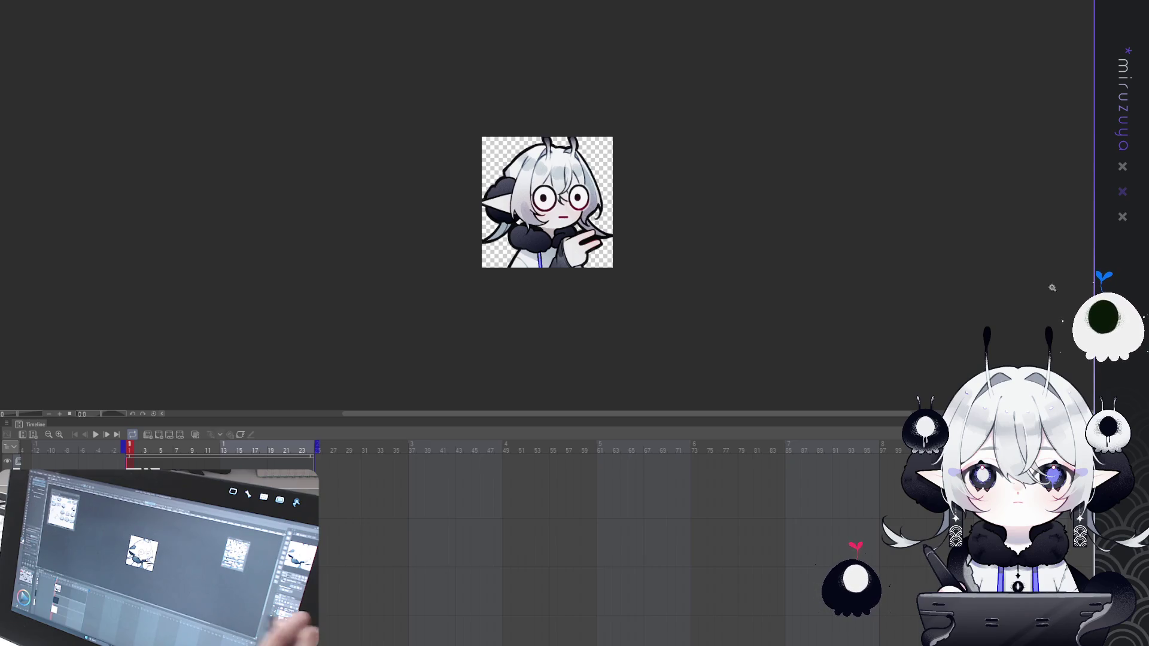
Spread out the timeline and paste the drawing as a cel at frame 10.
{"action": "left_click", "coordinate": [192, 449]}
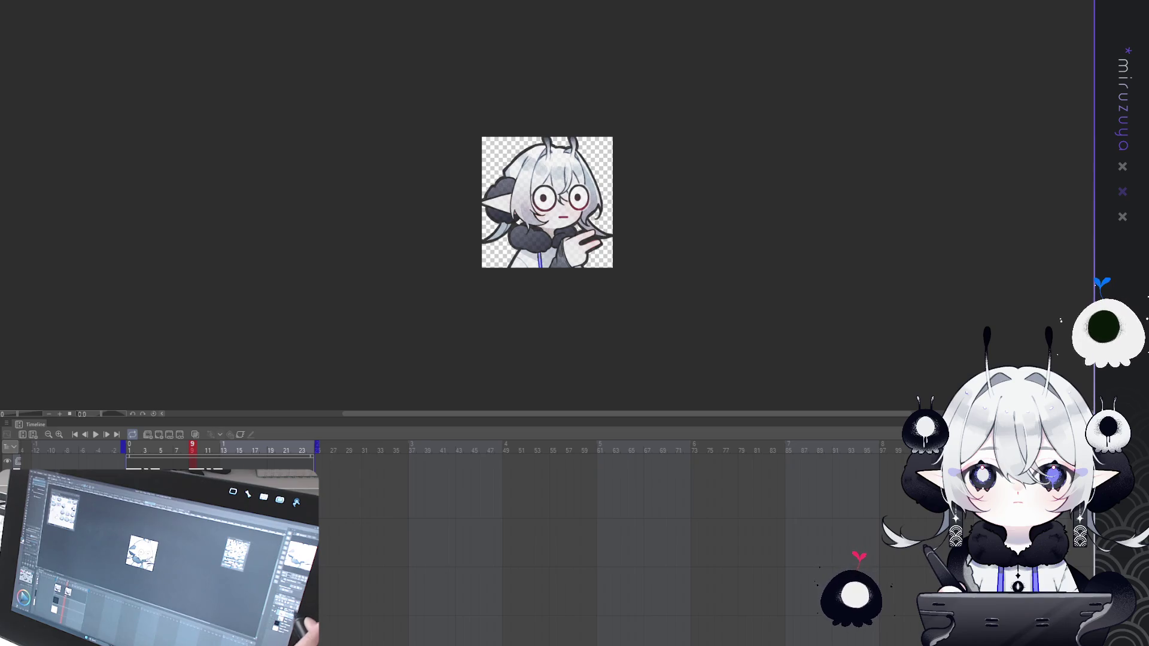
{"action": "key", "text": "ctrl+a"}
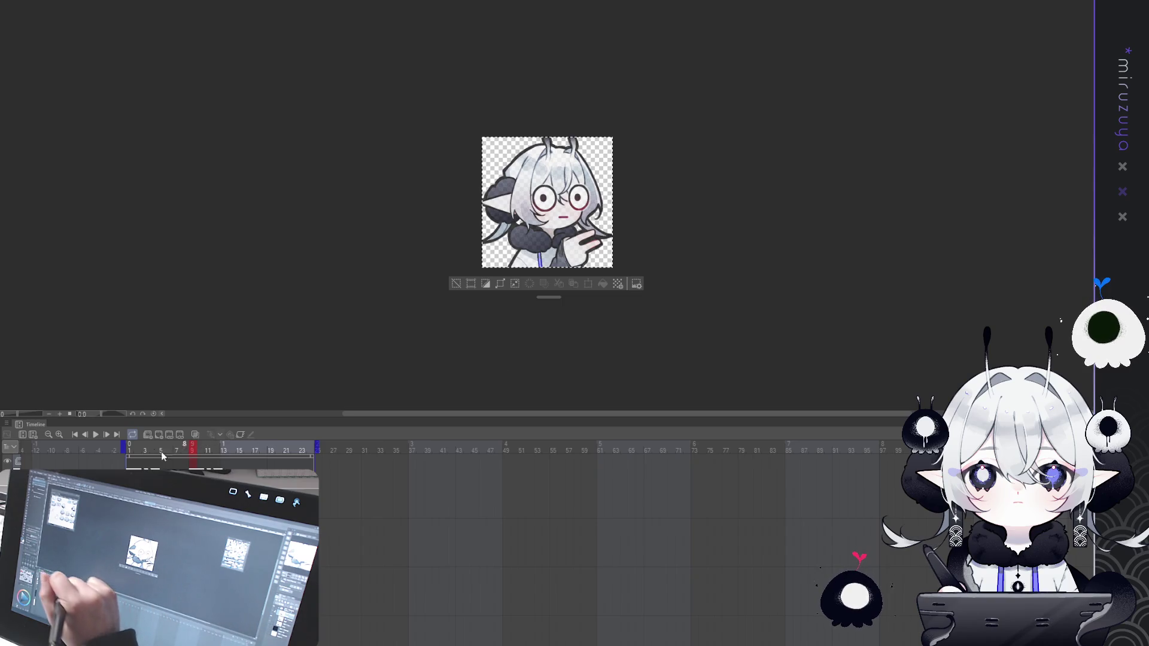
{"action": "left_click", "coordinate": [59, 434]}
{"action": "left_click", "coordinate": [331, 482]}
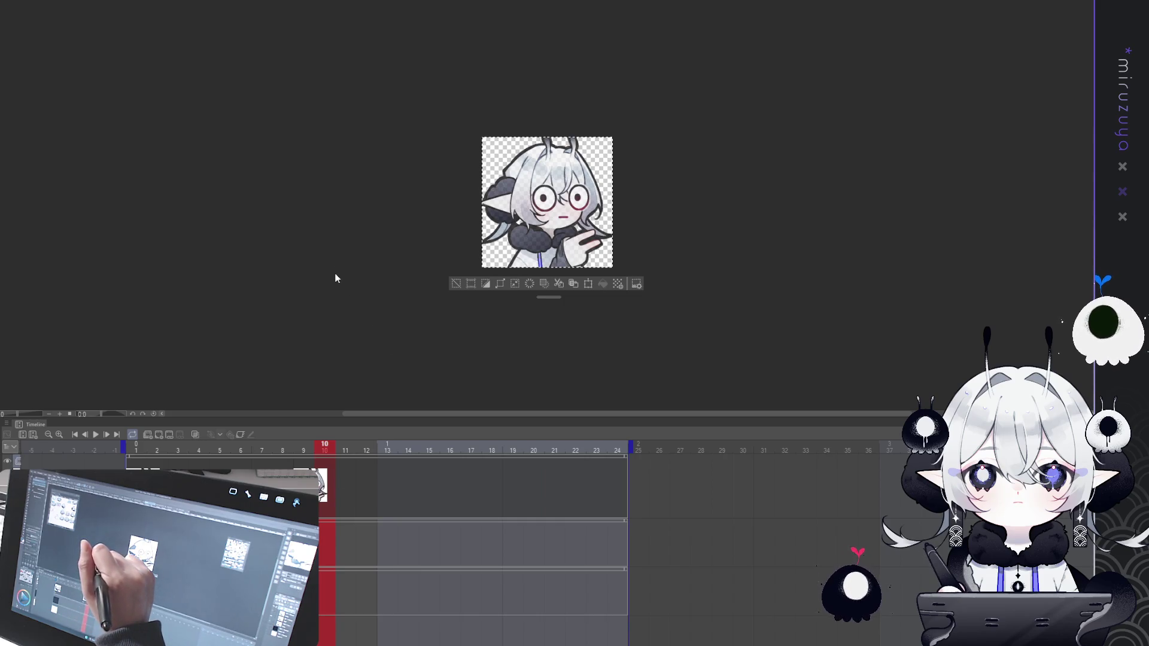
{"action": "key", "text": "ctrl+v"}
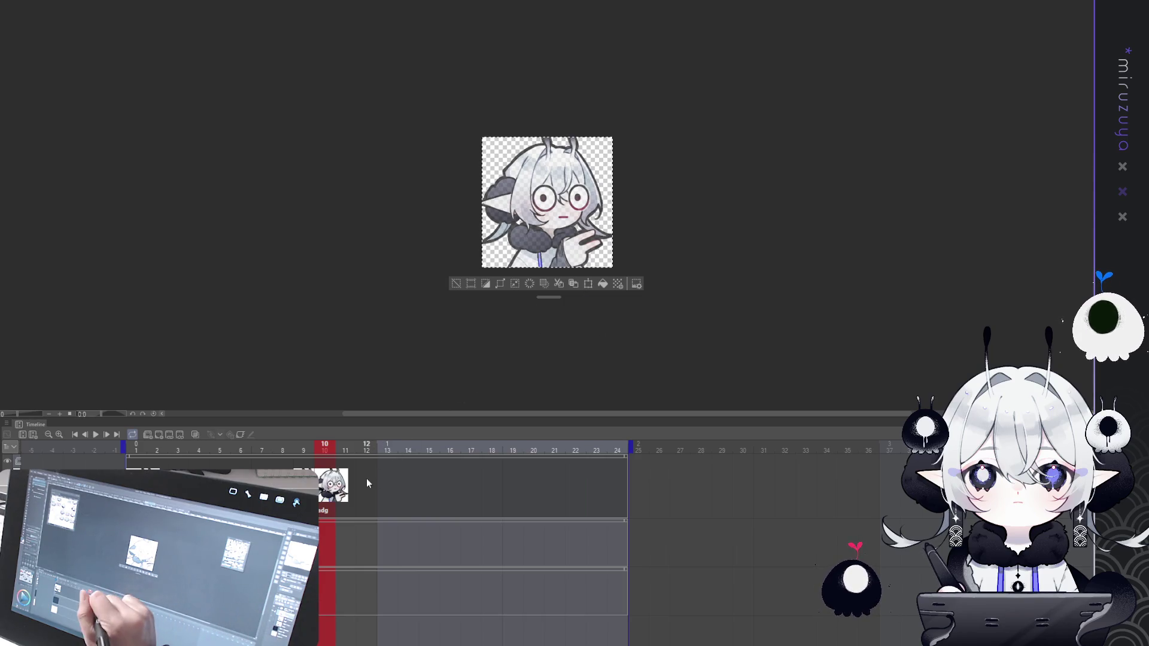
Play the animation from the start to preview the new frame 10 cel.
{"action": "left_click", "coordinate": [74, 434]}
Preview and stop playback, then add the second cel fadh at frame 11.
{"action": "left_click", "coordinate": [96, 435]}
{"action": "left_click", "coordinate": [96, 435]}
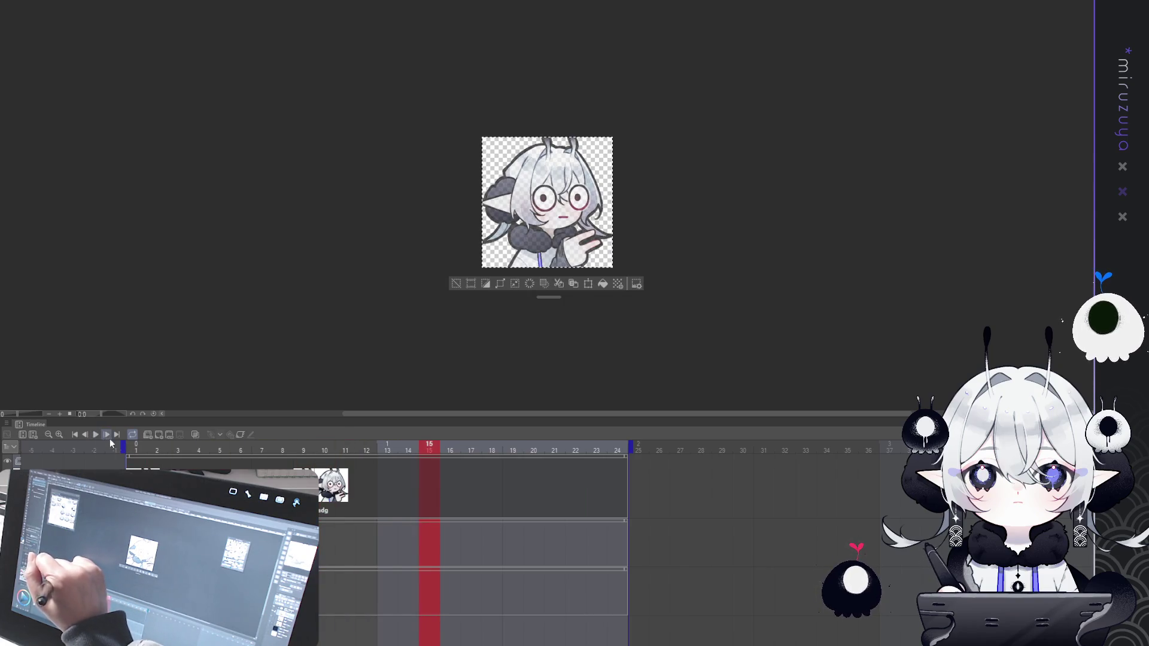
{"action": "left_click", "coordinate": [345, 450]}
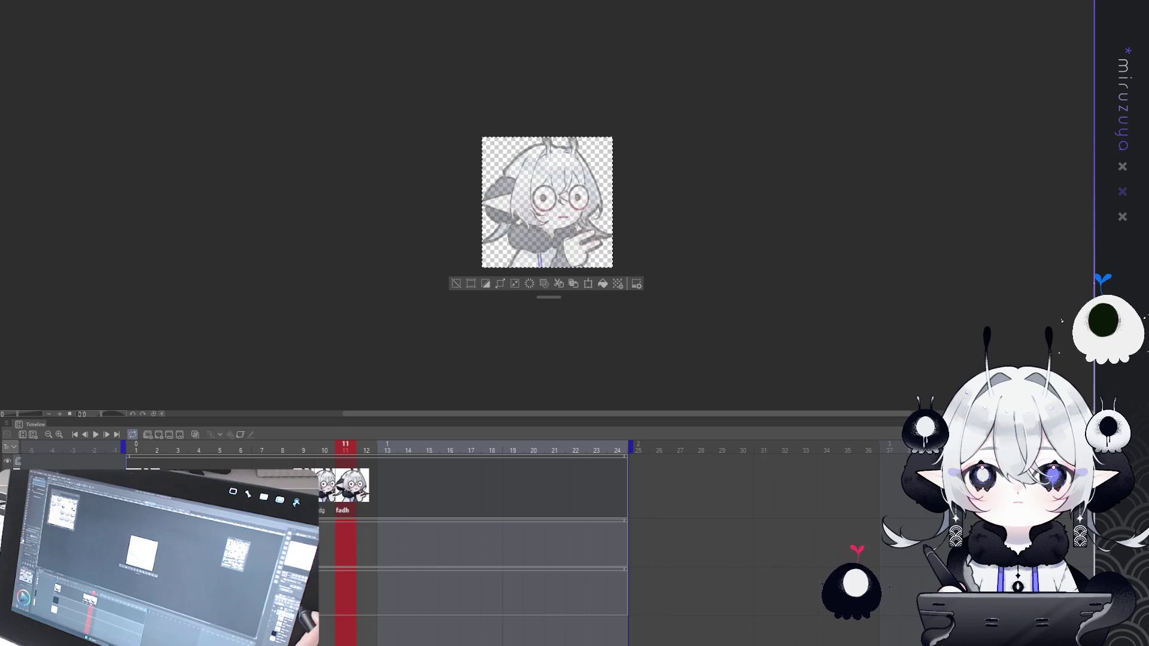
{"action": "left_click", "coordinate": [372, 487]}
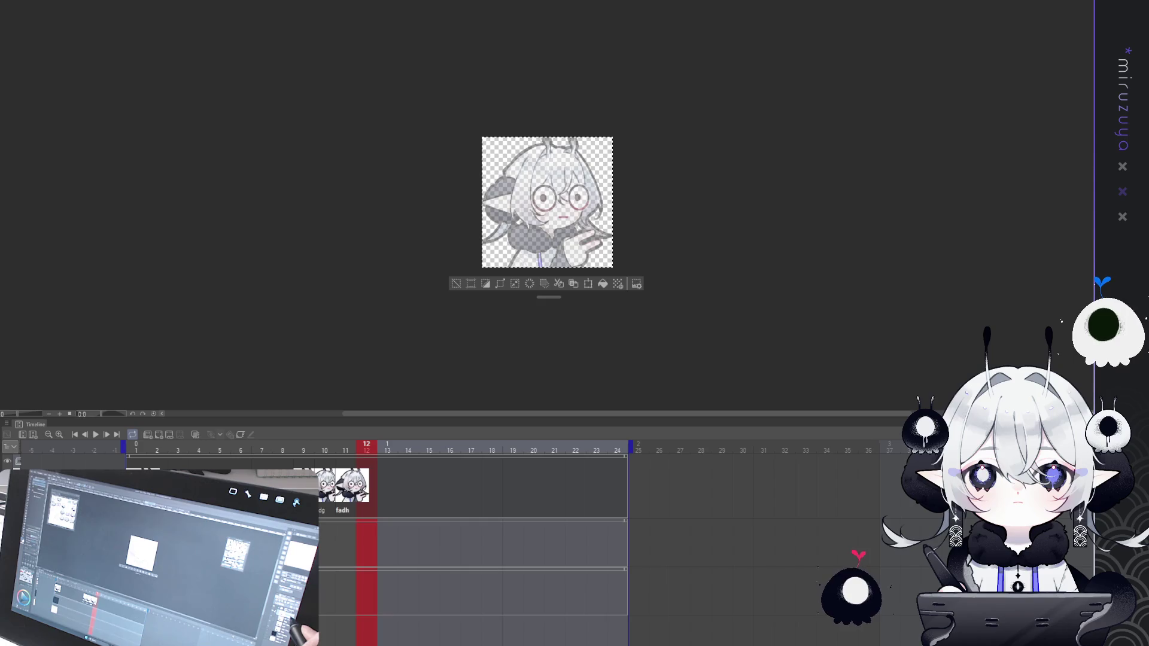
Add cels fadi and fadj at frames 12 and 13, then replay from the first frame.
{"action": "left_click", "coordinate": [368, 487]}
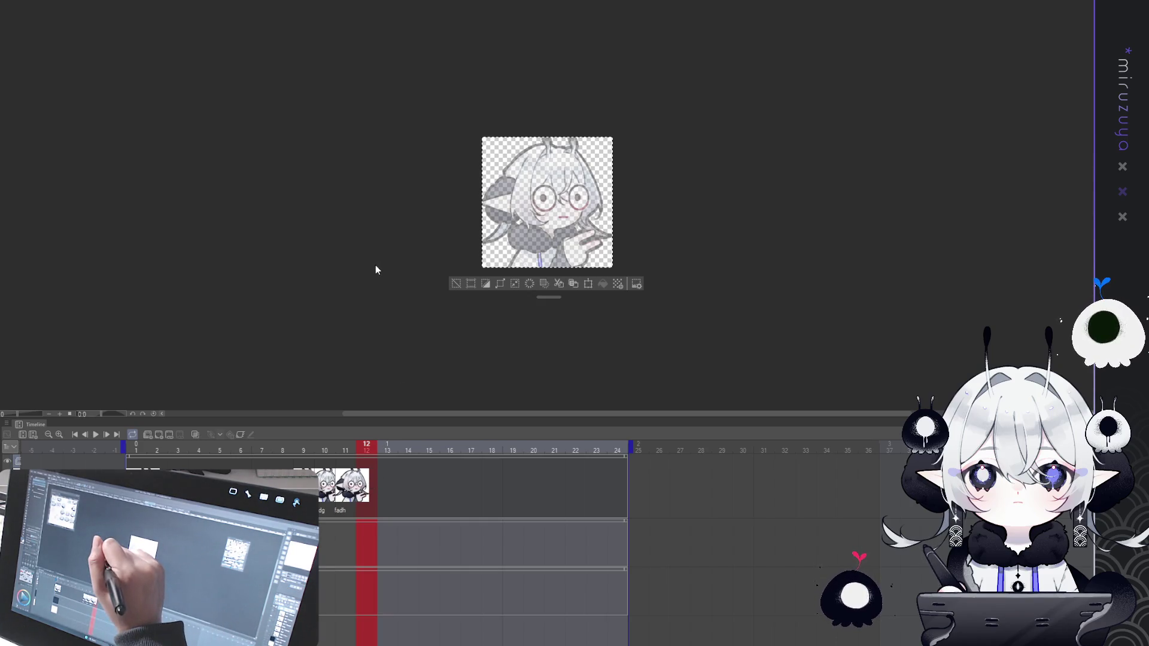
{"action": "key", "text": "ctrl+v"}
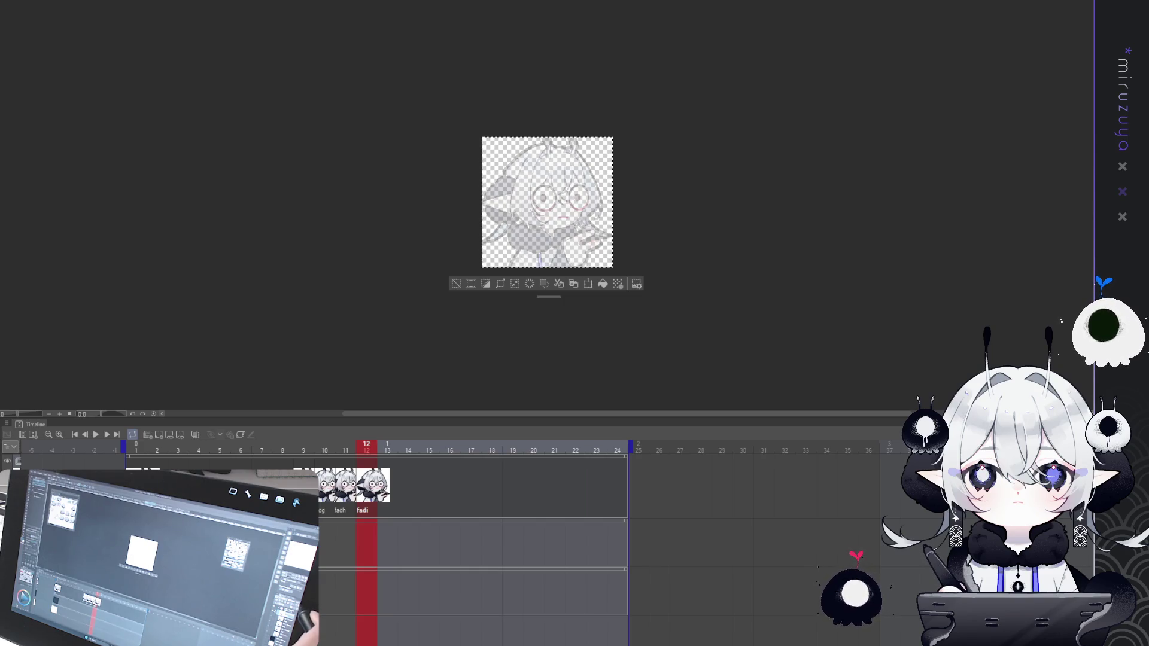
{"action": "left_click", "coordinate": [394, 484]}
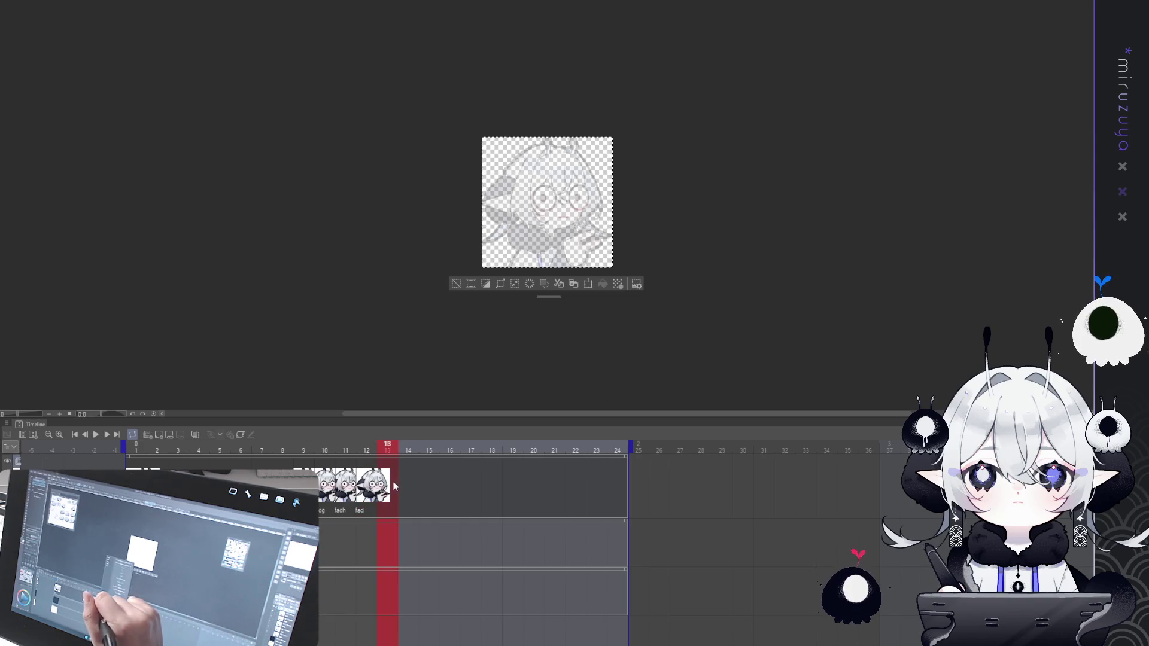
{"action": "key", "text": "ctrl+d"}
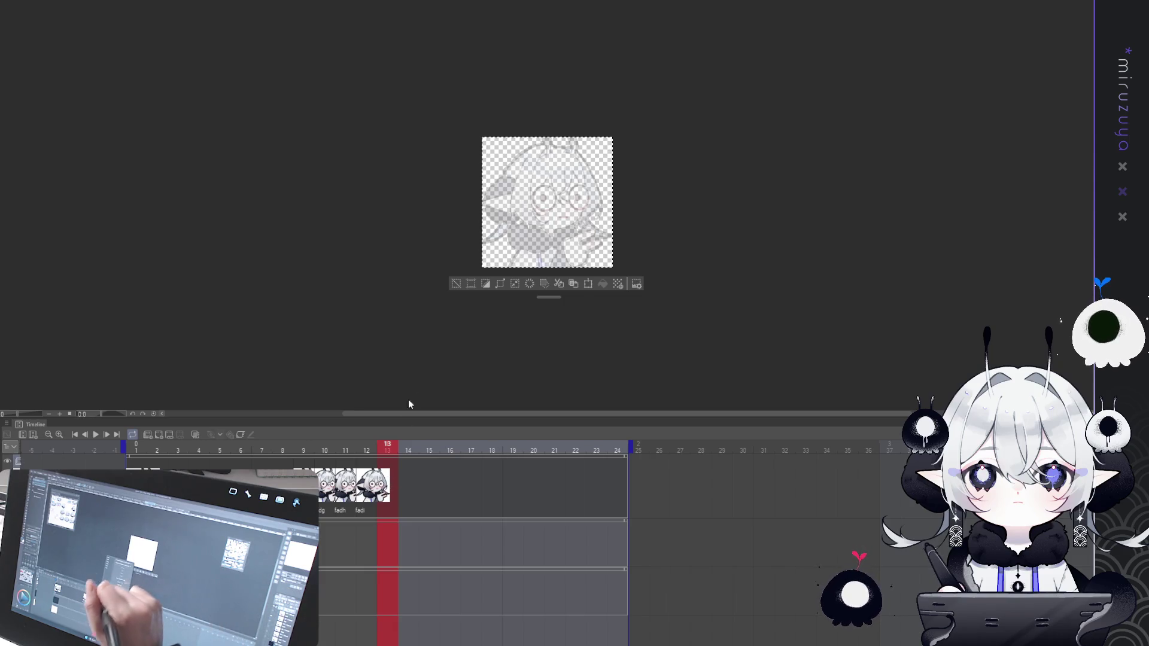
{"action": "key", "text": "ctrl+v"}
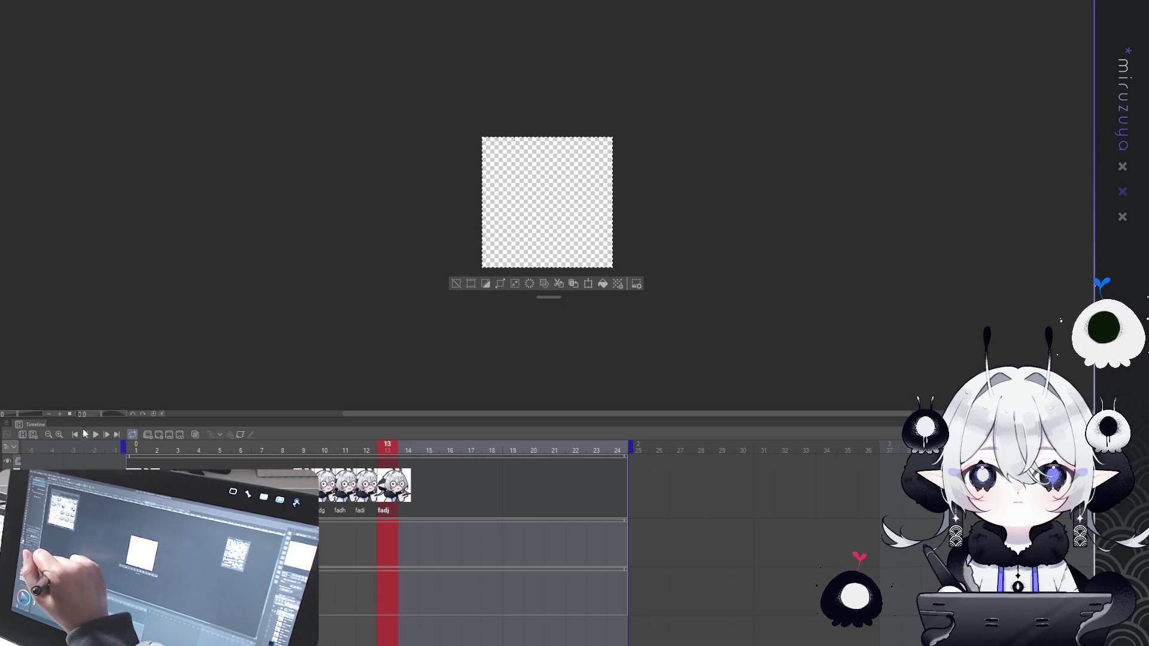
{"action": "left_click", "coordinate": [76, 434]}
{"action": "left_click", "coordinate": [96, 435]}
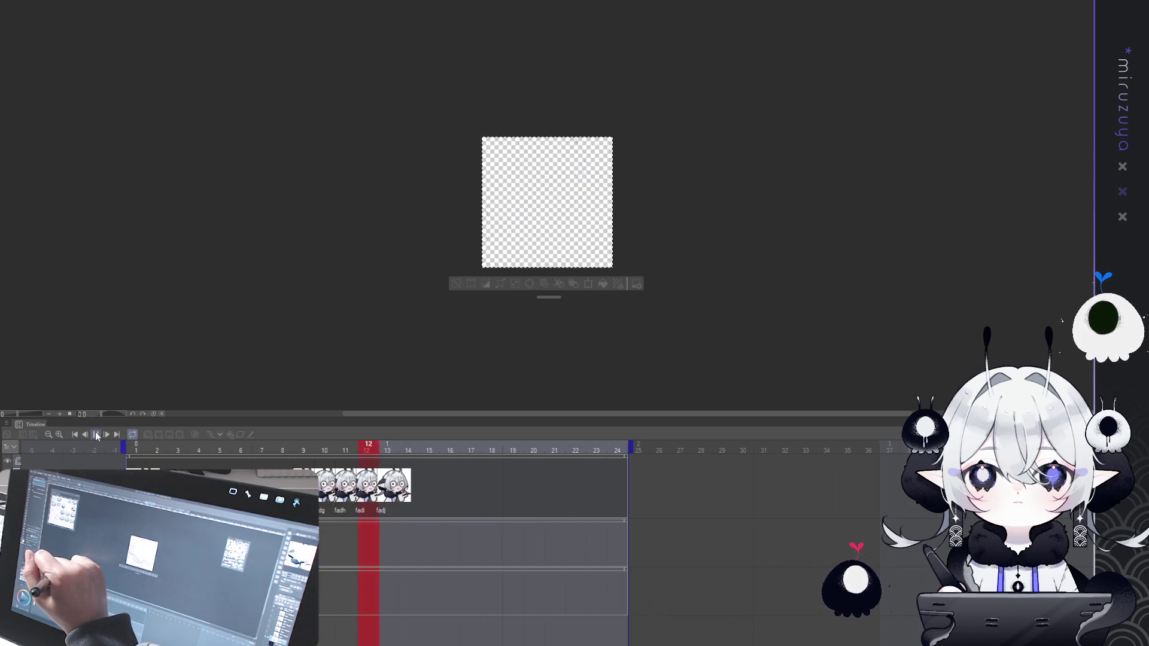
Stop playback and step through frames 4 to 10 to inspect the fade.
{"action": "left_click", "coordinate": [96, 435]}
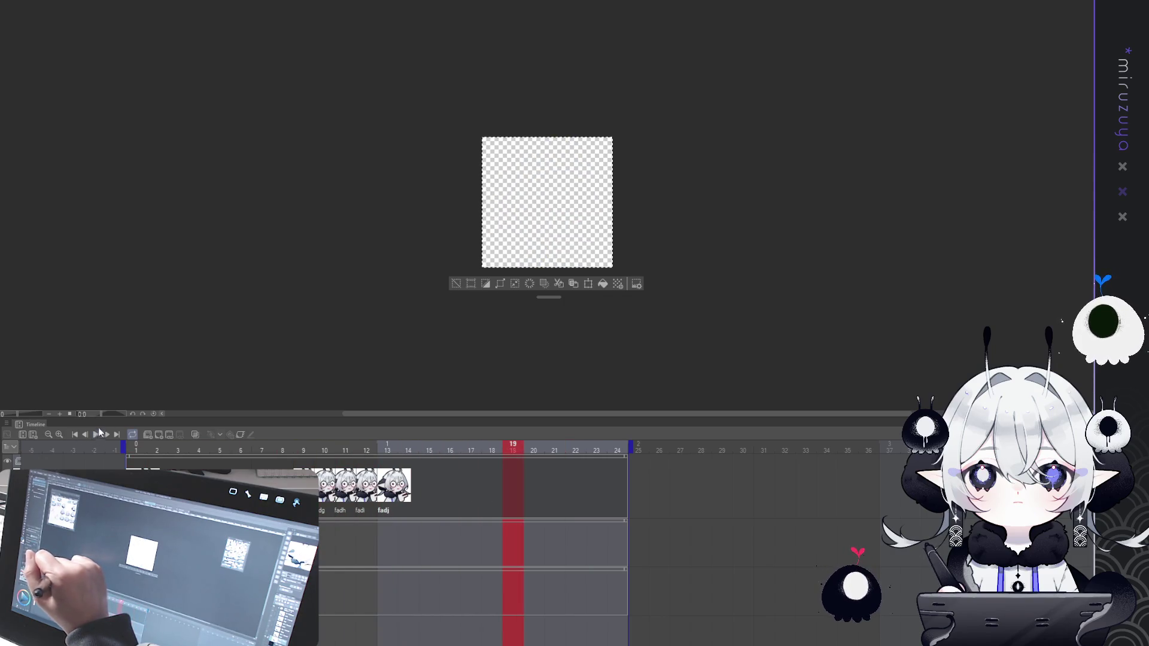
{"action": "left_click", "coordinate": [97, 435]}
{"action": "left_click", "coordinate": [199, 448]}
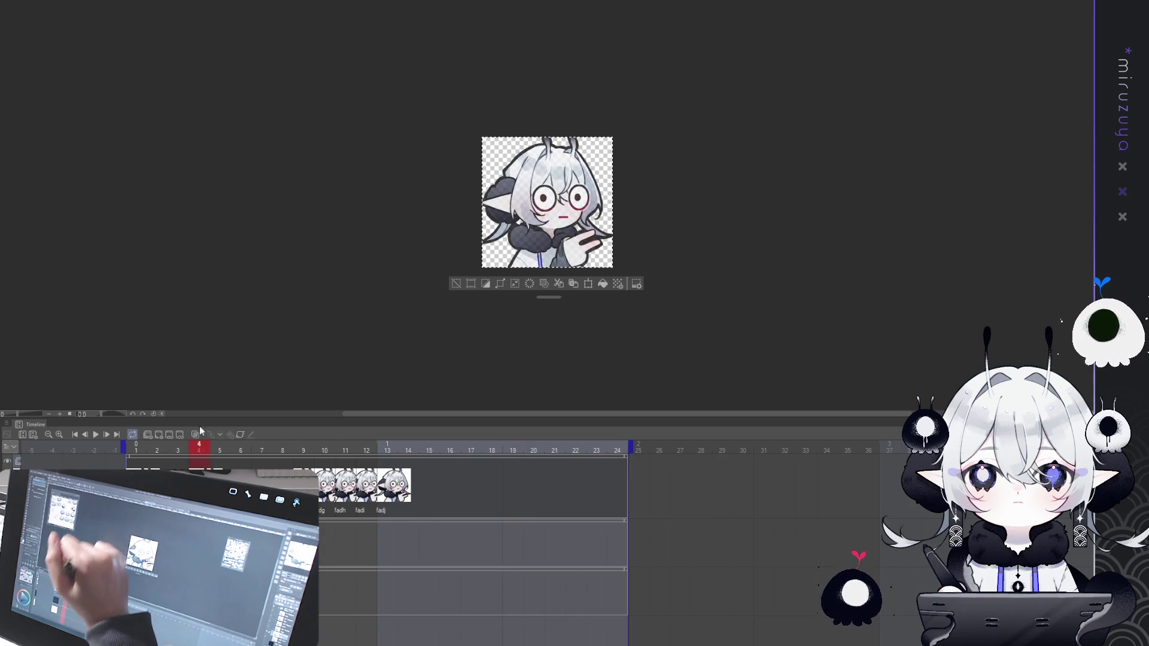
{"action": "left_click", "coordinate": [220, 448]}
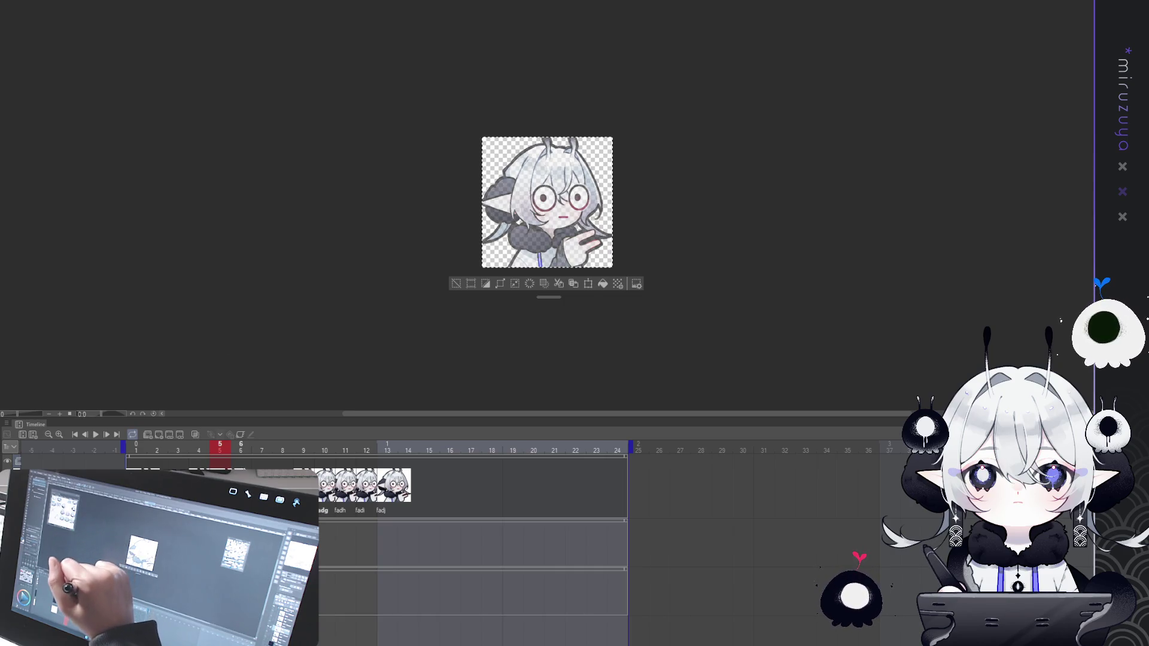
{"action": "left_click", "coordinate": [241, 448]}
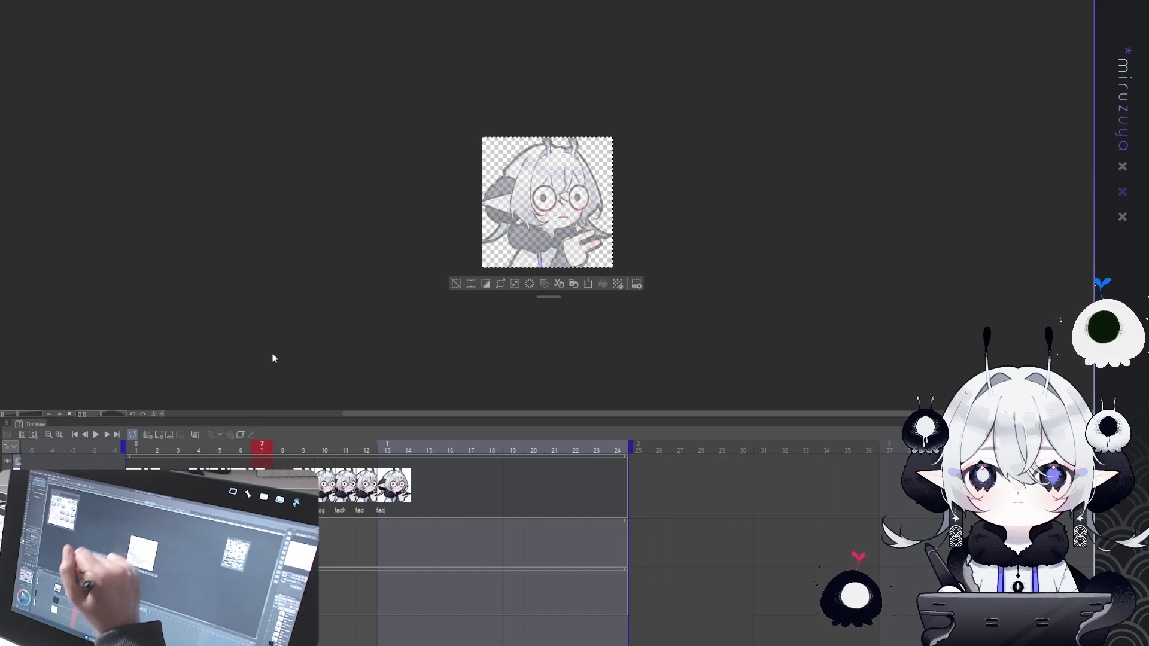
{"action": "left_click", "coordinate": [274, 468]}
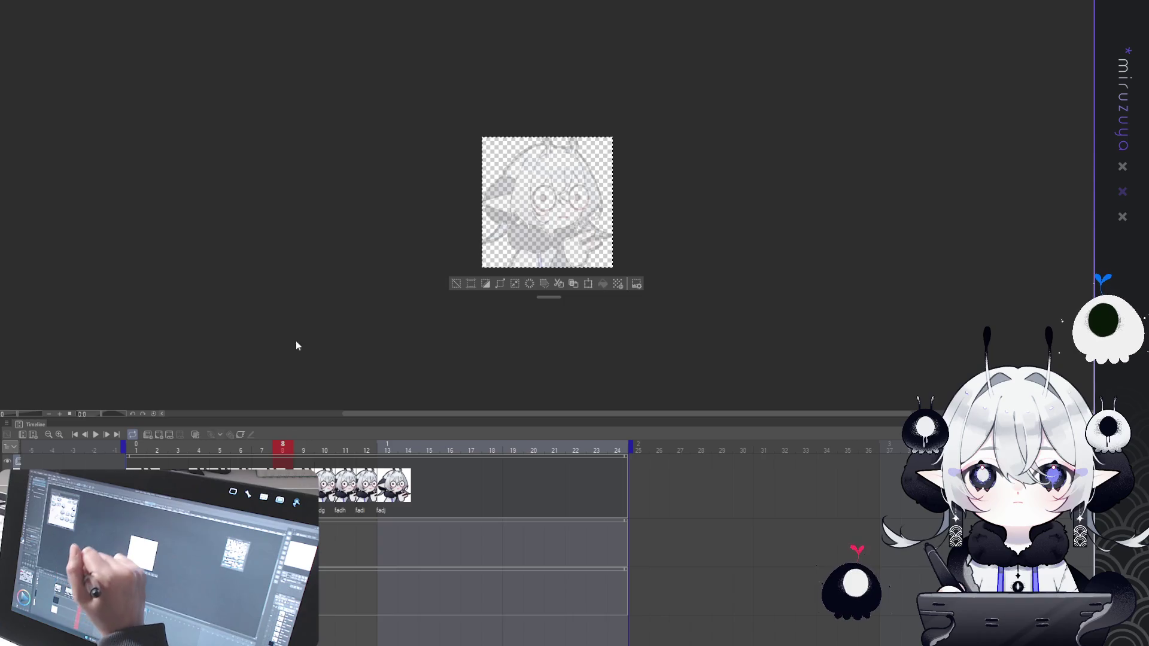
{"action": "left_click", "coordinate": [303, 464]}
{"action": "left_click", "coordinate": [325, 463]}
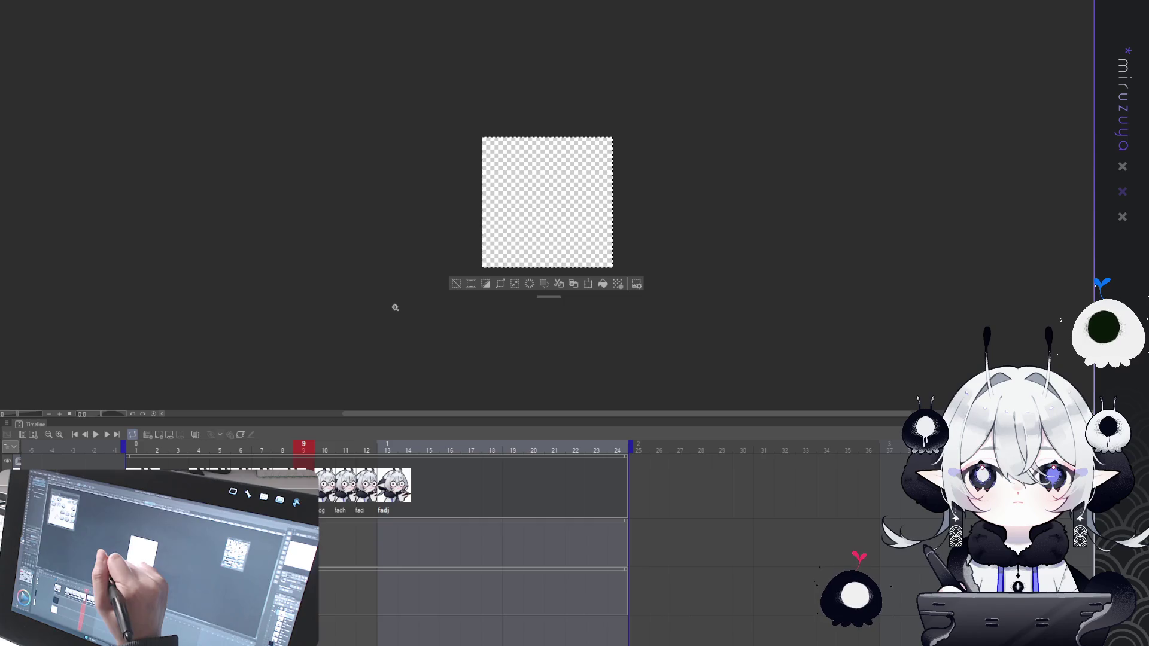
Delete the leftover cels from frame 10 through frame 13.
{"action": "left_click", "coordinate": [323, 476]}
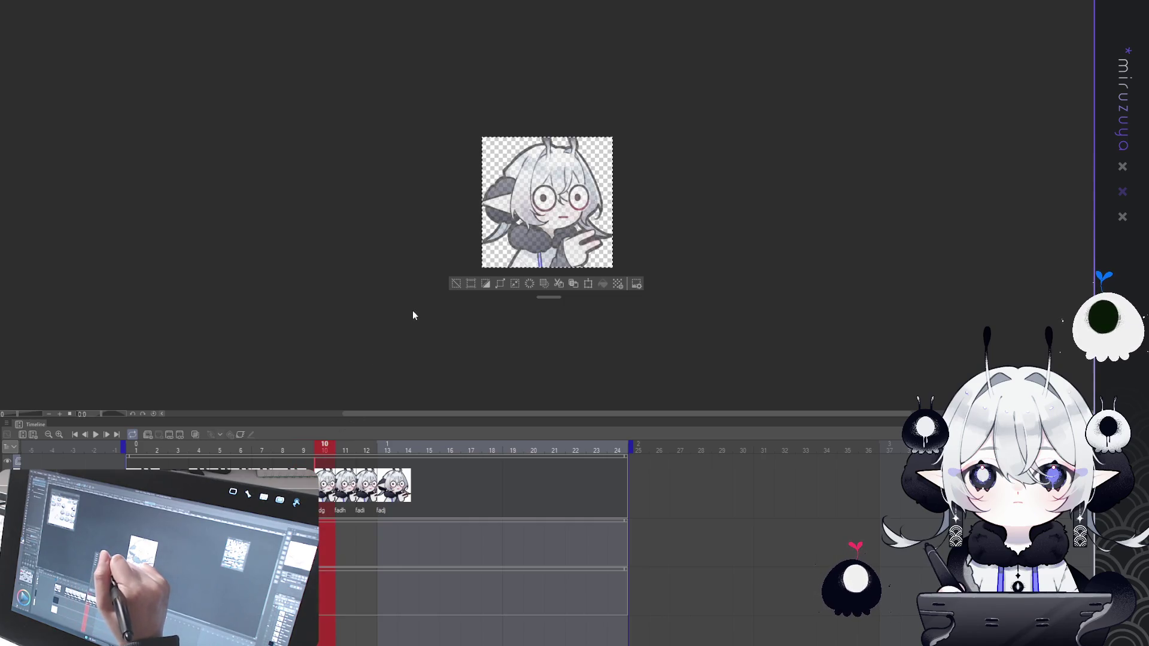
{"action": "key", "text": "Delete"}
{"action": "key", "text": "Right"}
{"action": "key", "text": "Delete"}
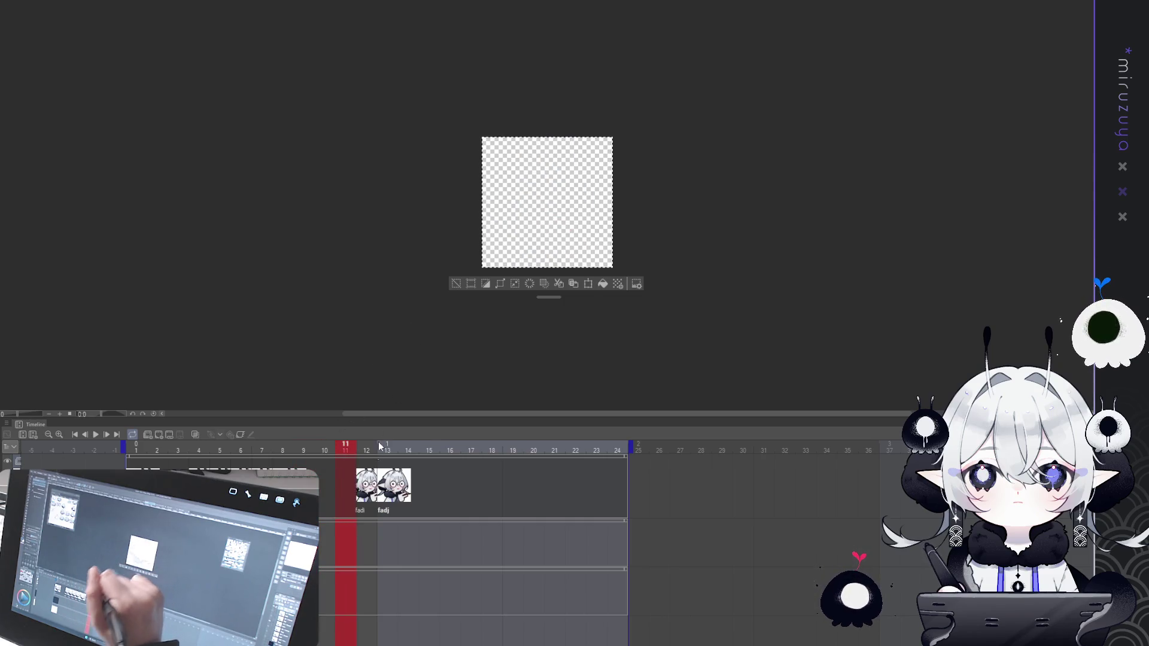
{"action": "key", "text": "Right"}
{"action": "left_click", "coordinate": [366, 485]}
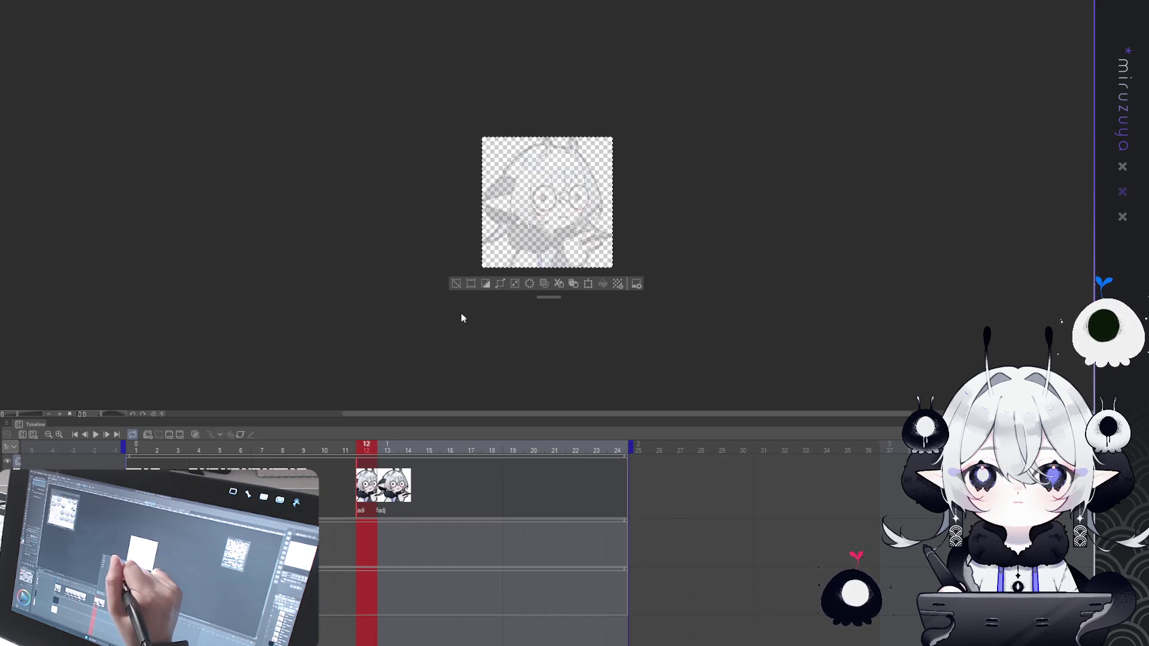
{"action": "key", "text": "Right"}
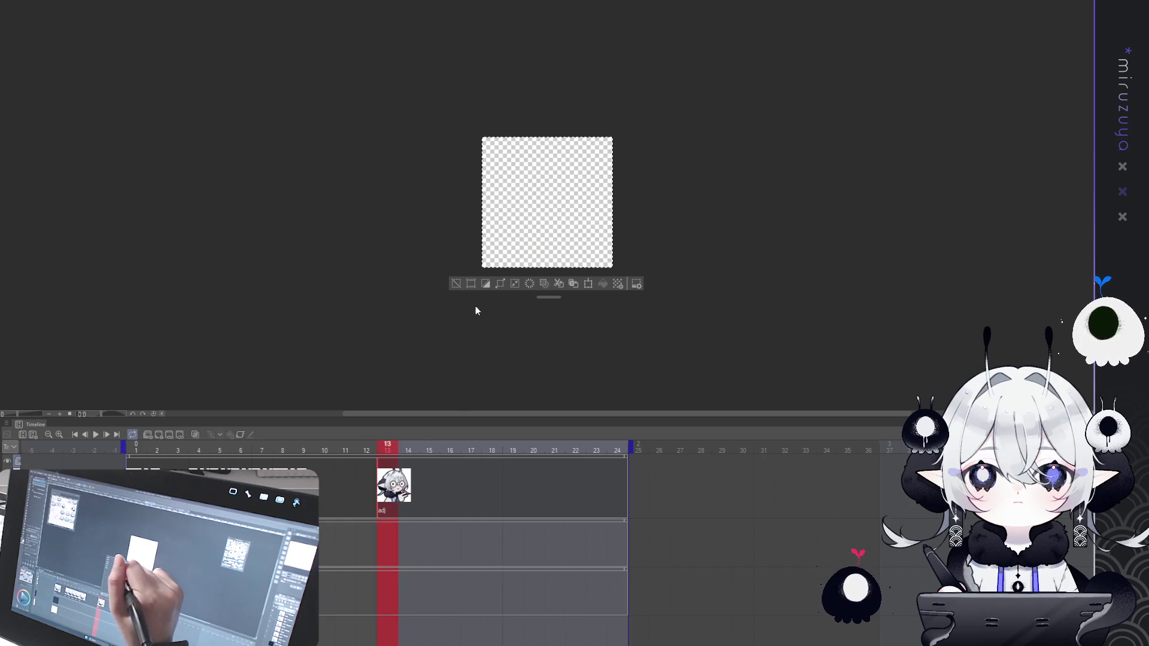
{"action": "key", "text": "Delete"}
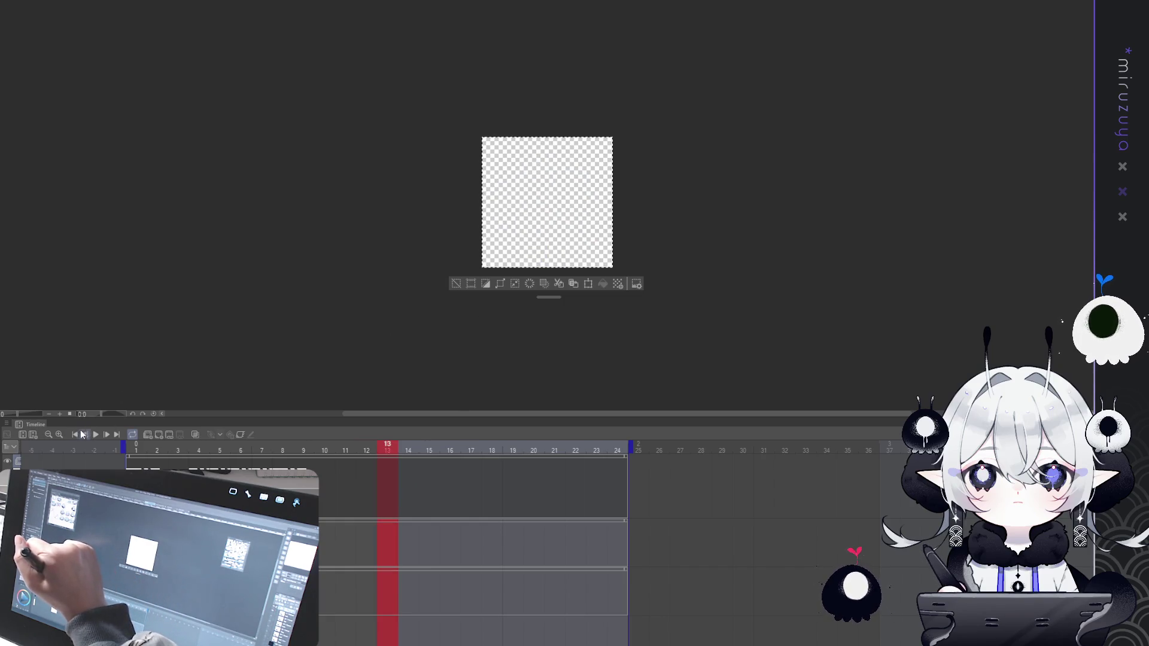
Play the trimmed animation from frame 1 several times, then stop it and undo once.
{"action": "left_click", "coordinate": [96, 434]}
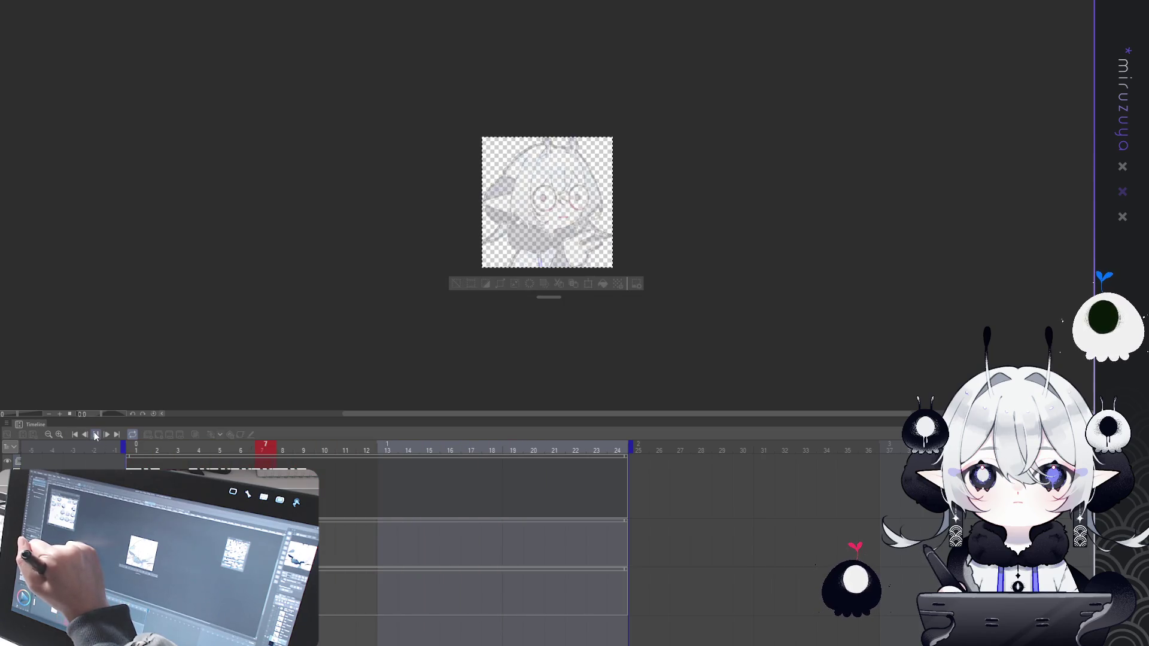
{"action": "left_click", "coordinate": [95, 435]}
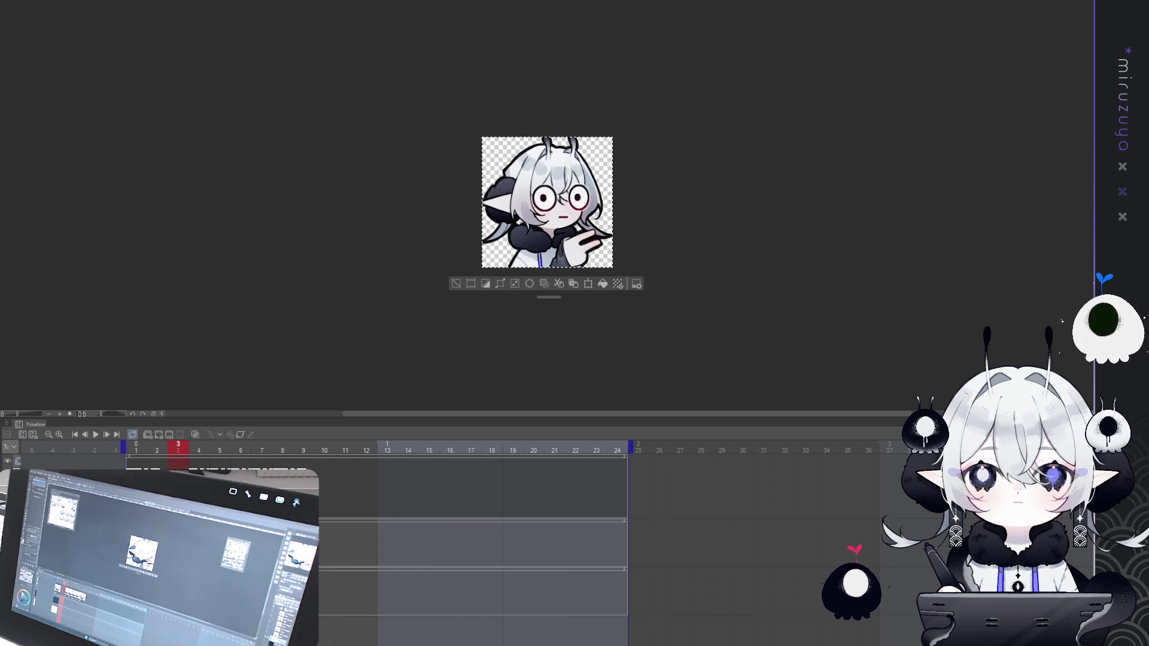
{"action": "left_click", "coordinate": [75, 435]}
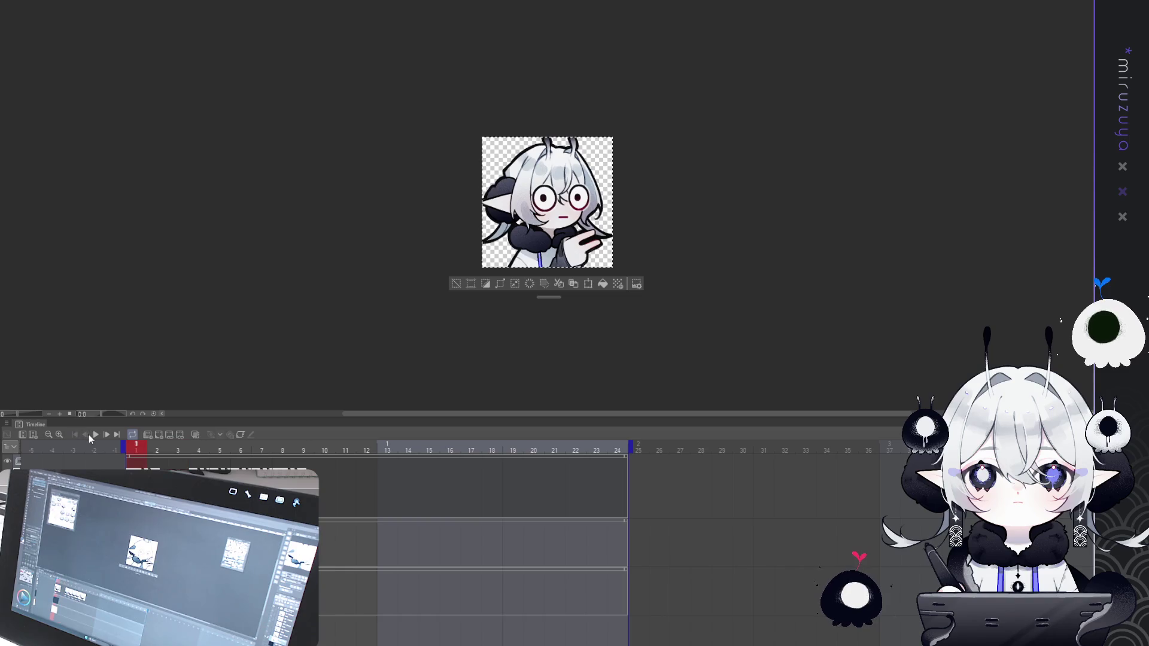
{"action": "left_click", "coordinate": [96, 434]}
{"action": "left_click", "coordinate": [96, 435]}
{"action": "left_click", "coordinate": [75, 434]}
{"action": "left_click", "coordinate": [96, 435]}
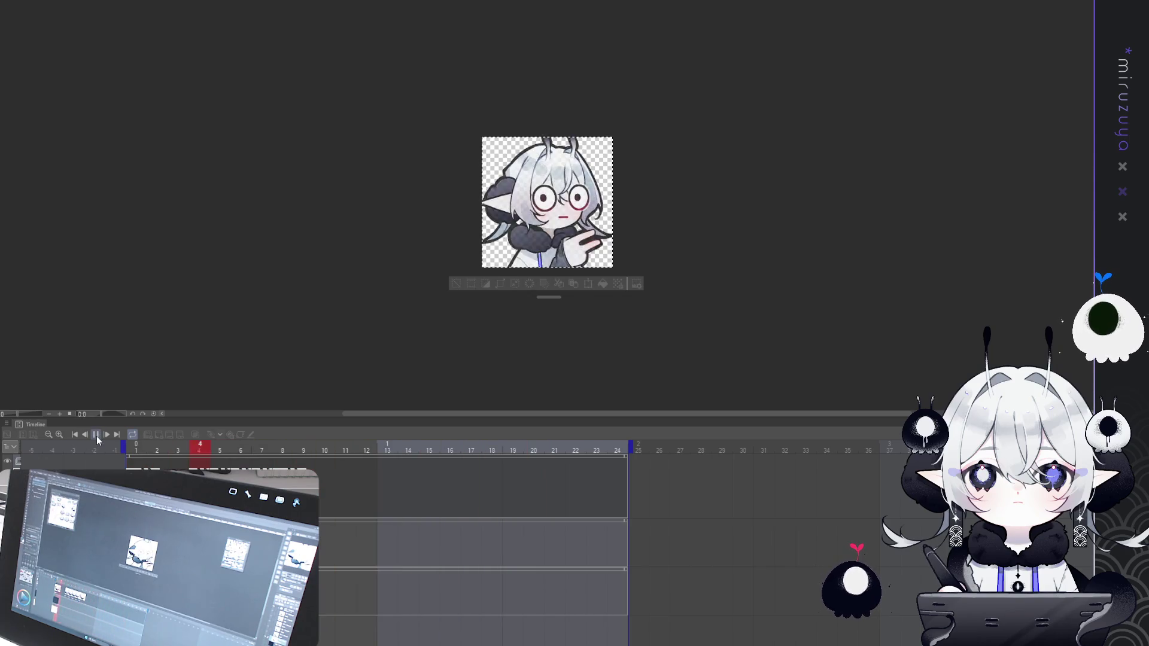
{"action": "left_click", "coordinate": [96, 435]}
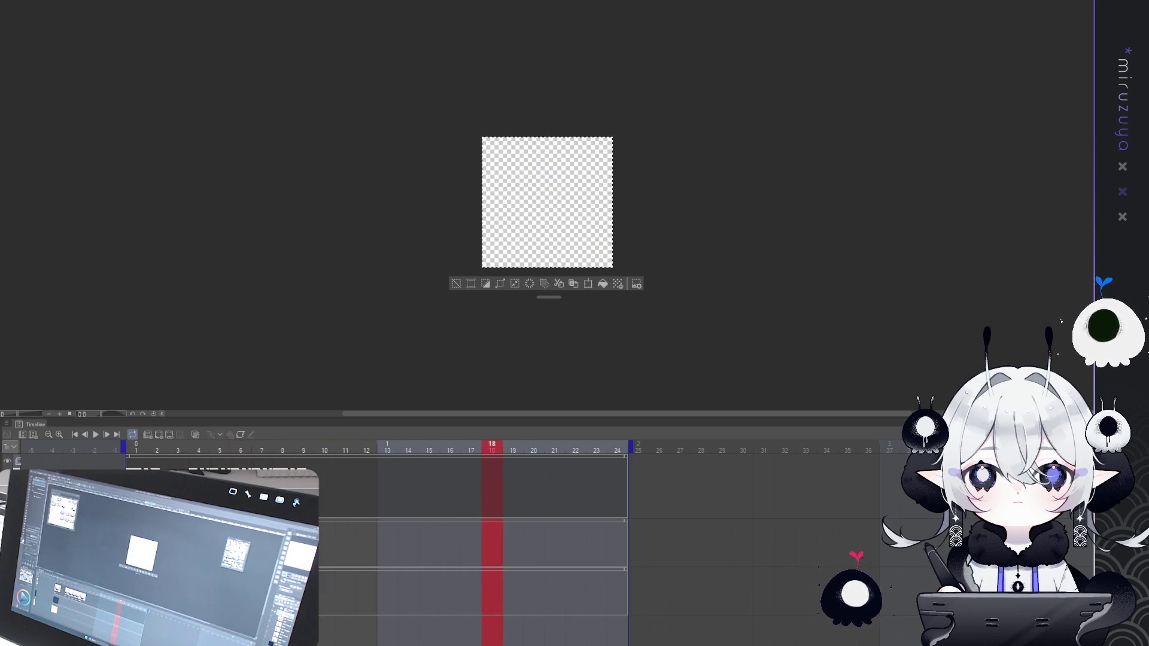
{"action": "key", "text": "ctrl+z"}
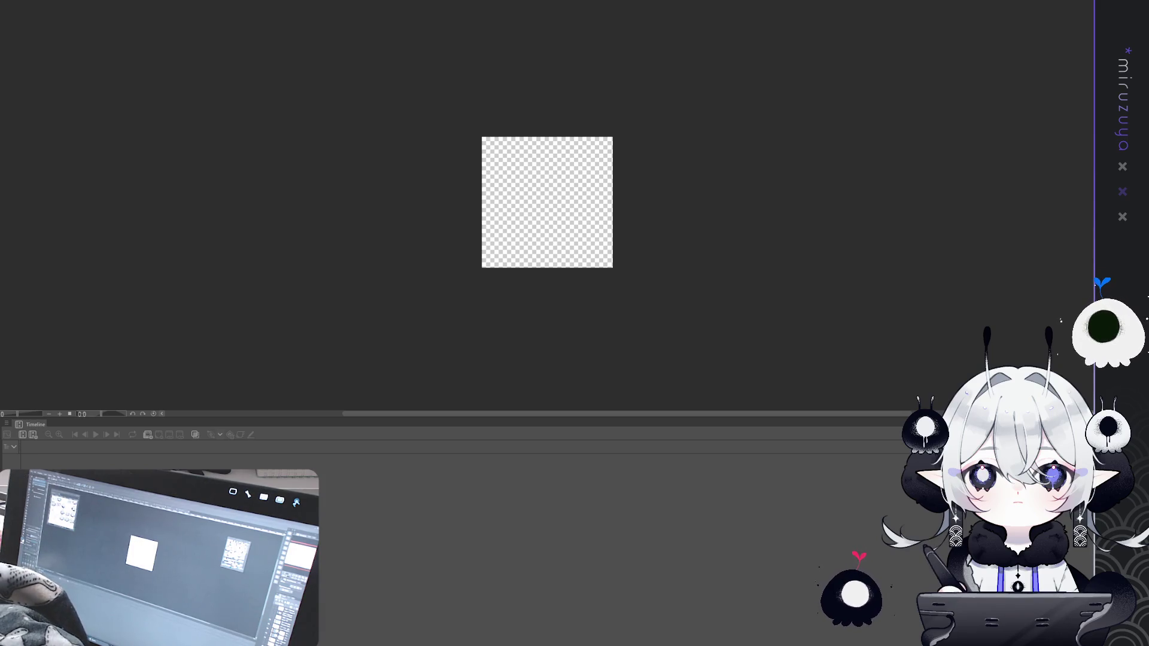
Replay the animation from frame 1, stop it, and inspect the empty frame 10.
{"action": "key", "text": "ctrl+v"}
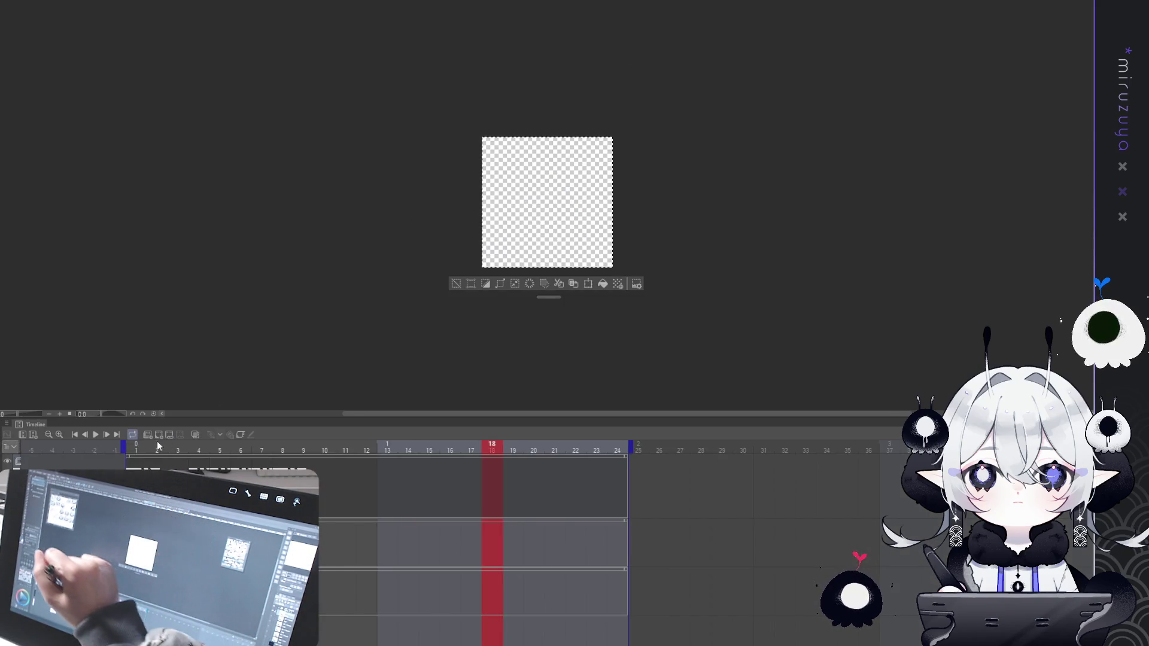
{"action": "left_click", "coordinate": [74, 434]}
{"action": "left_click", "coordinate": [96, 435]}
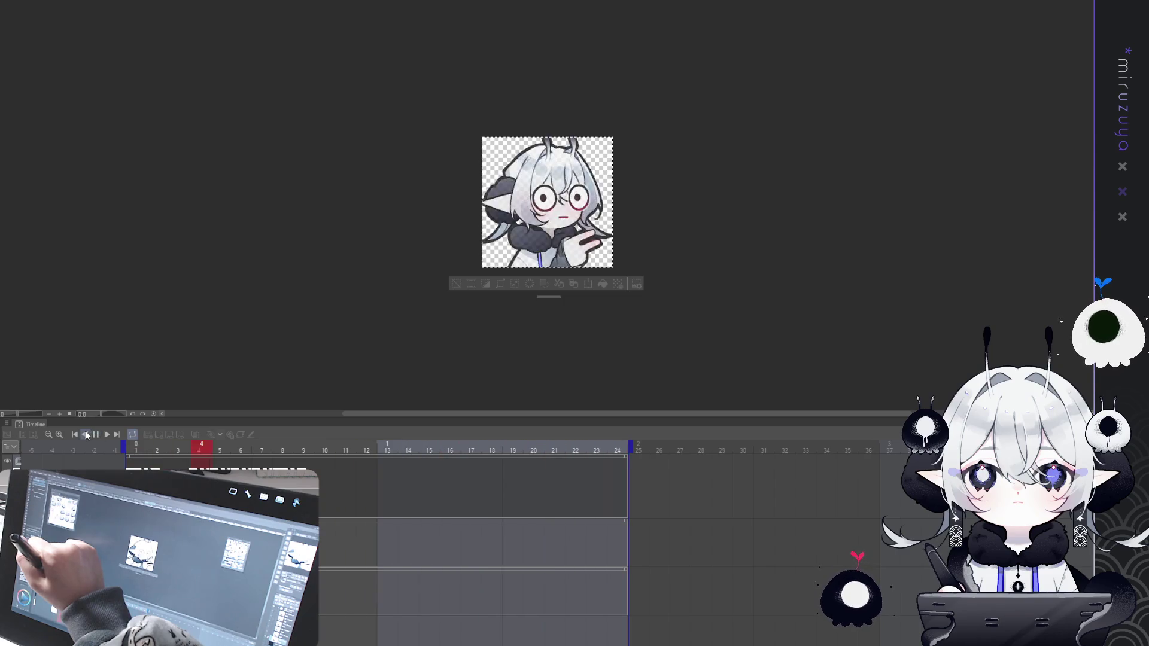
{"action": "left_click", "coordinate": [262, 447]}
{"action": "left_click", "coordinate": [324, 487]}
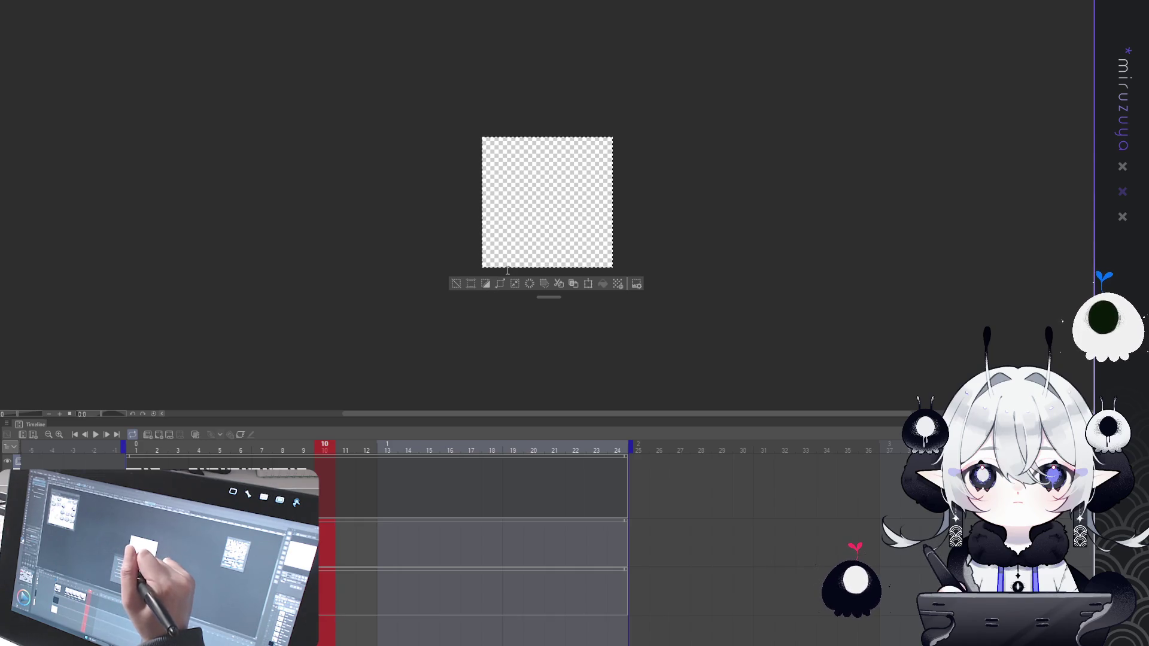
End playback at frame 9, preview the shorter loop, and check frame 3.
{"action": "key", "text": "ctrl+z"}
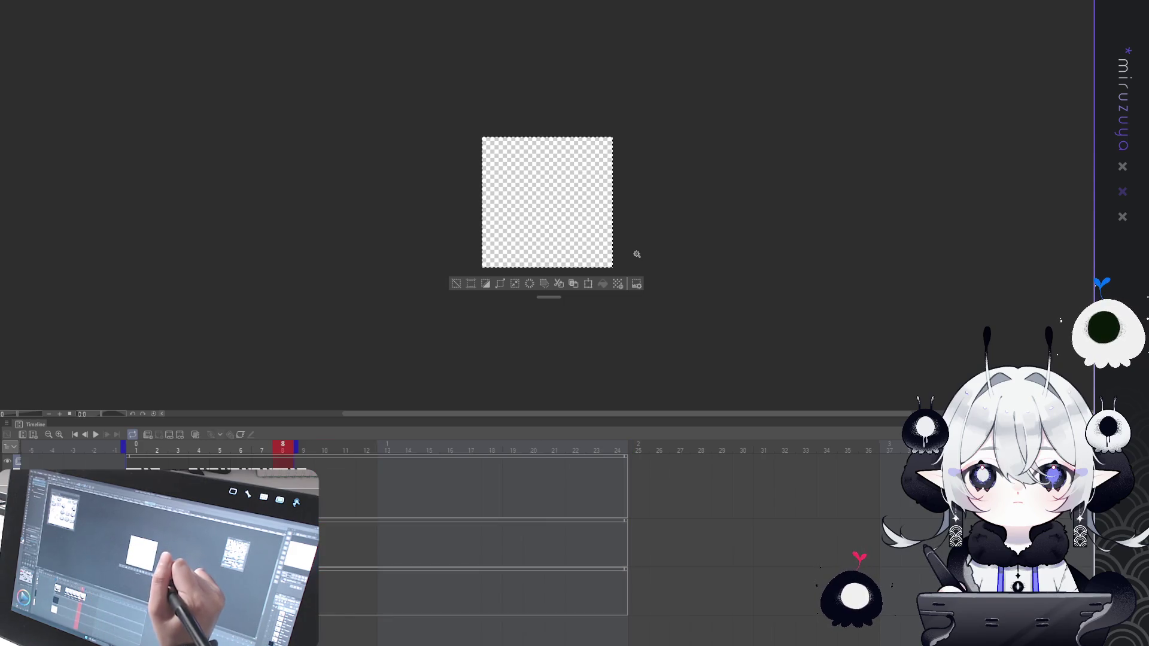
{"action": "left_click", "coordinate": [96, 435]}
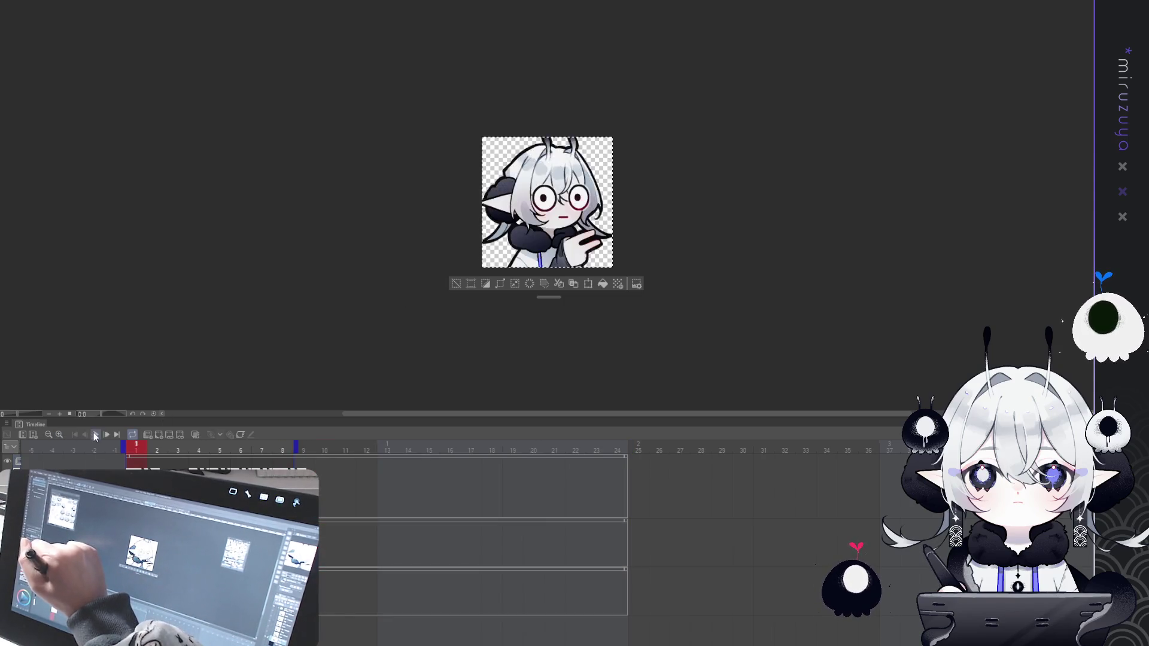
{"action": "left_click", "coordinate": [96, 435]}
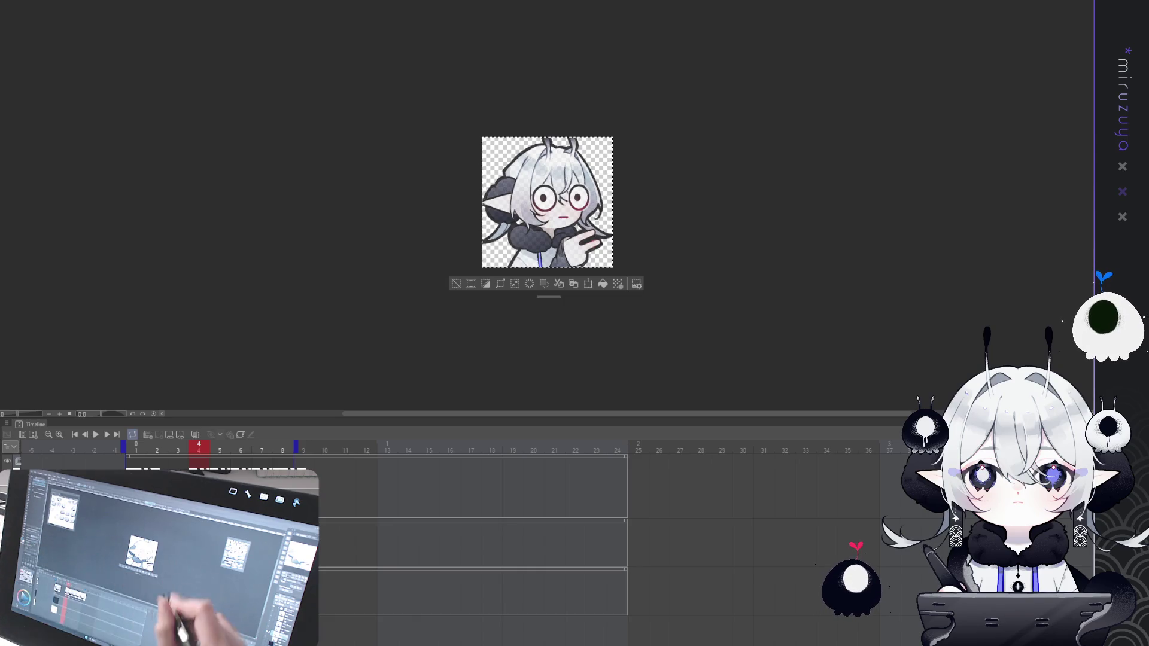
{"action": "left_click", "coordinate": [178, 446]}
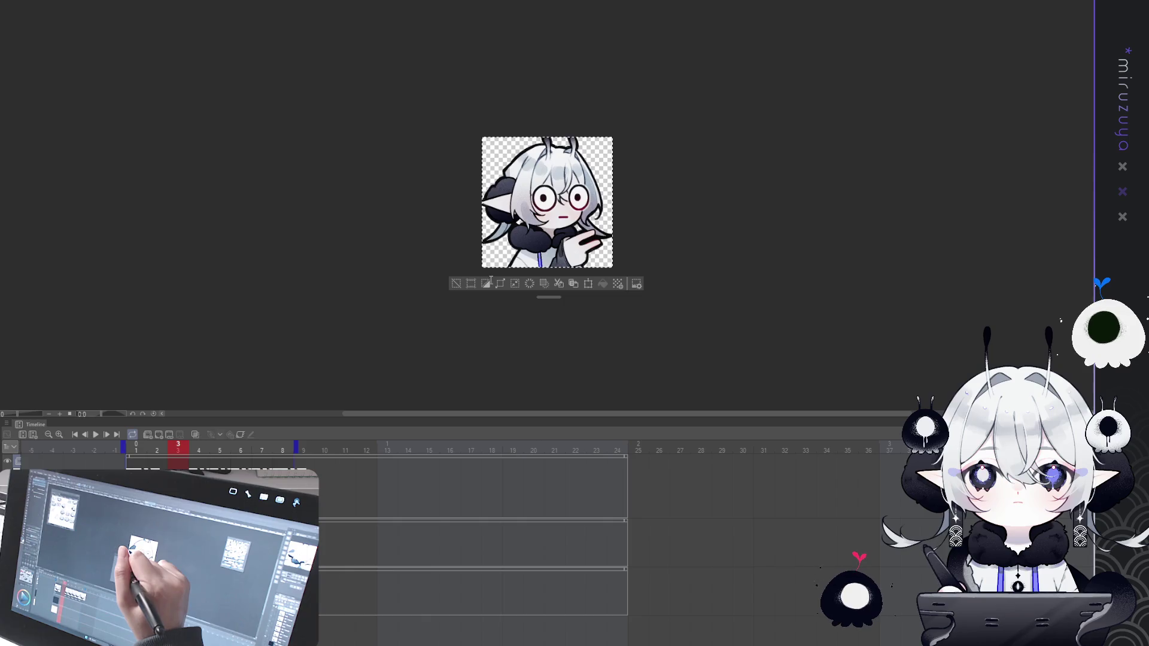
{"action": "left_click_drag", "start_coordinate": [296, 446], "coordinate": [359, 446]}
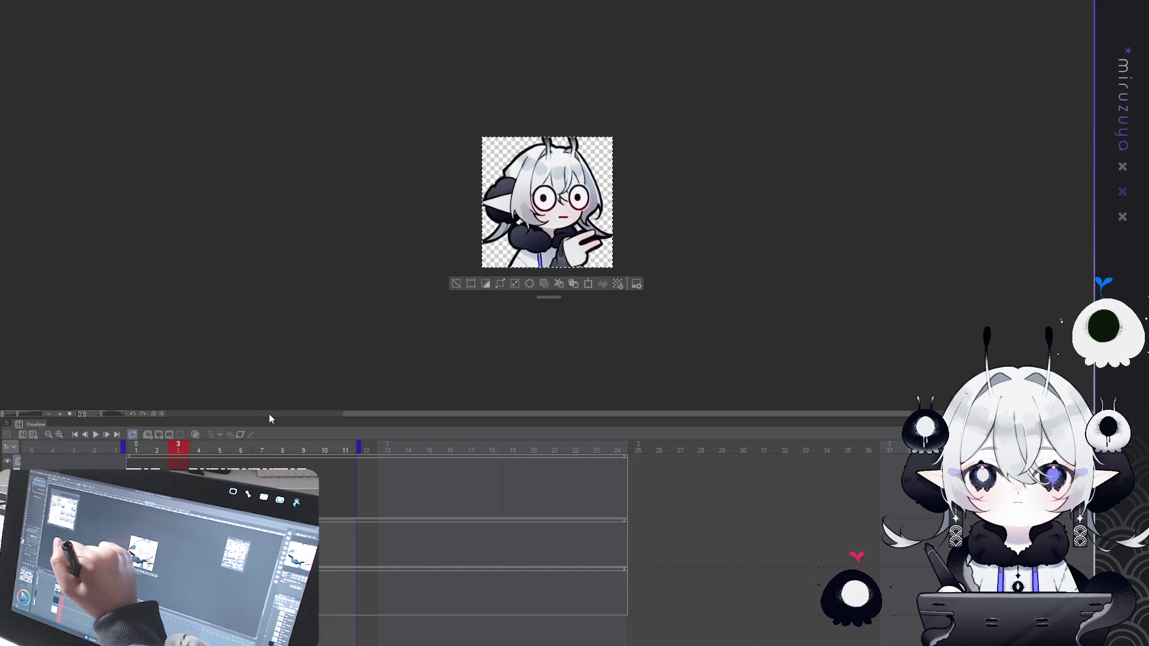
Extend the playback end marker to frame 14 and play the longer loop.
{"action": "left_click_drag", "start_coordinate": [359, 446], "coordinate": [379, 446]}
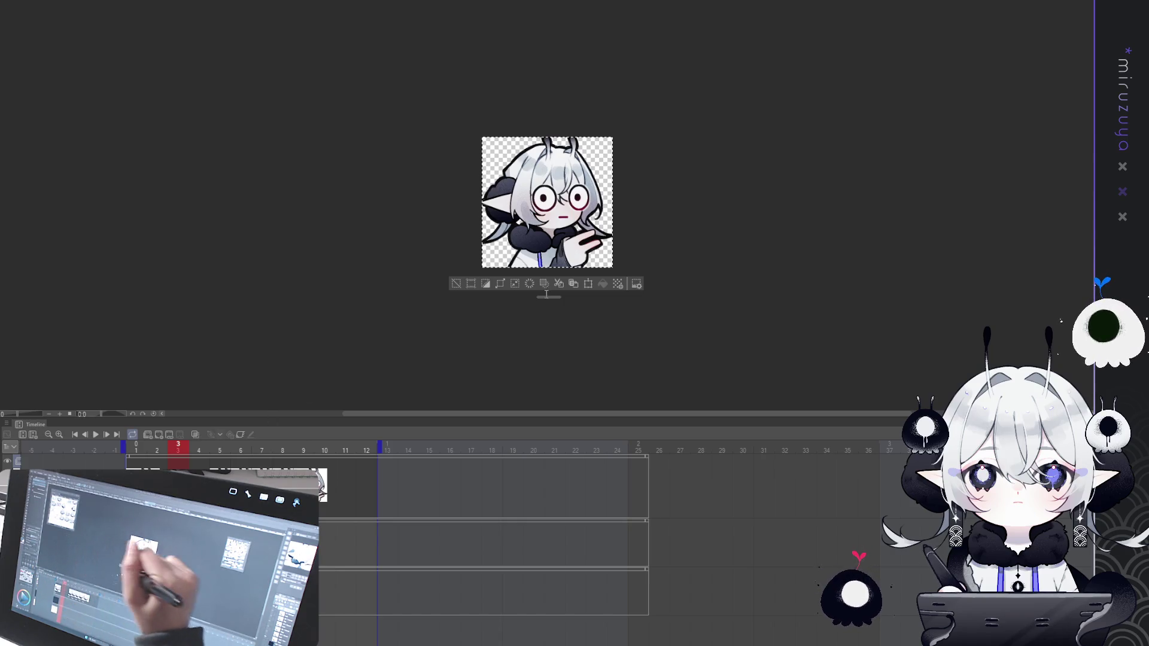
{"action": "key", "text": "ctrl+Right"}
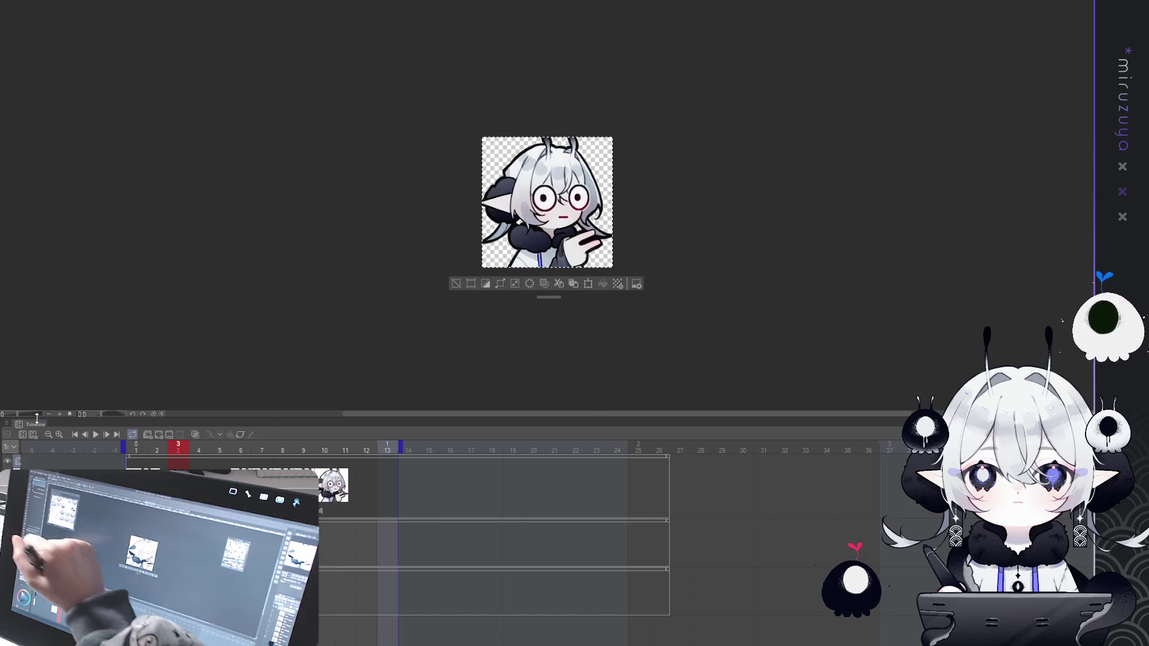
{"action": "left_click", "coordinate": [97, 435]}
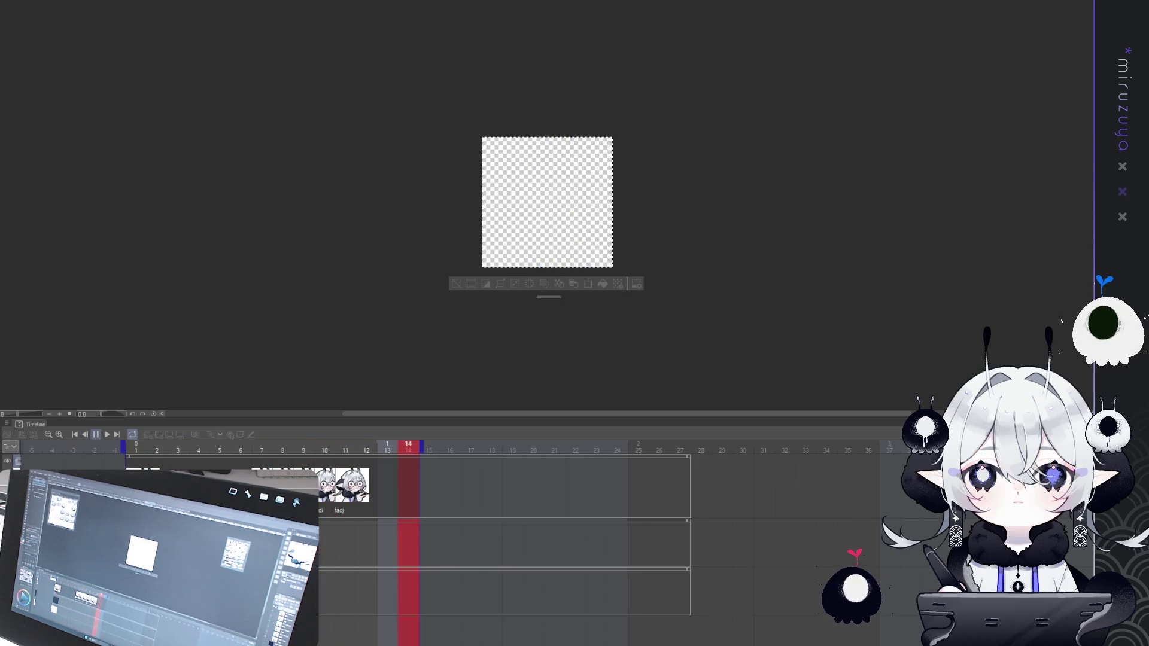
{"action": "left_click", "coordinate": [94, 440]}
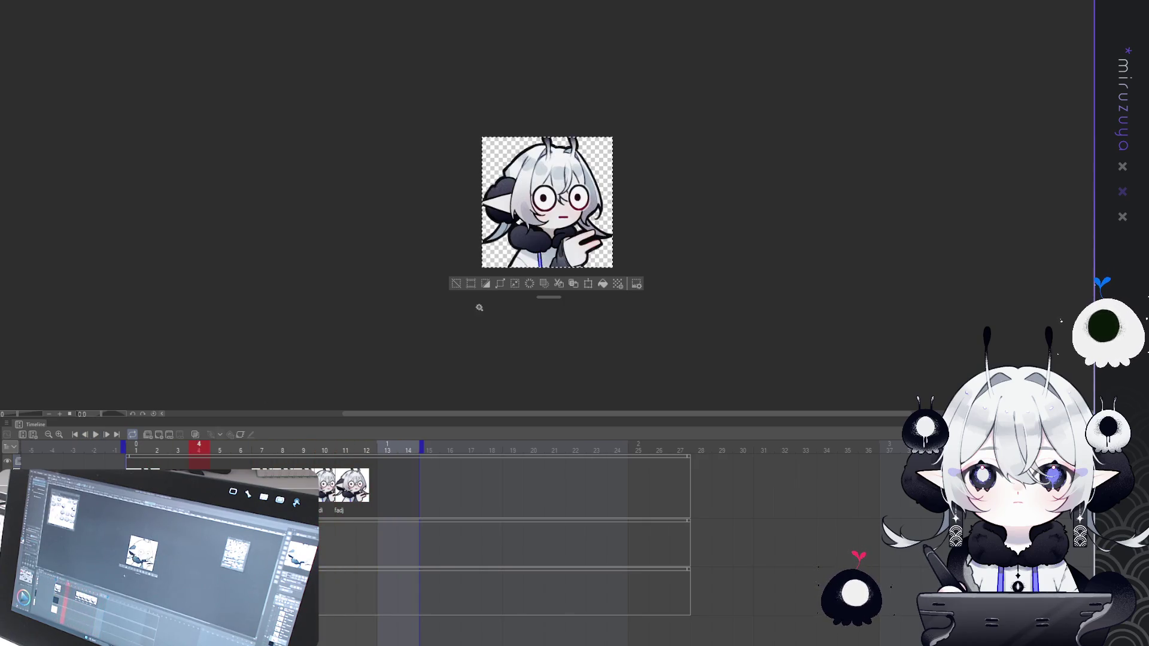
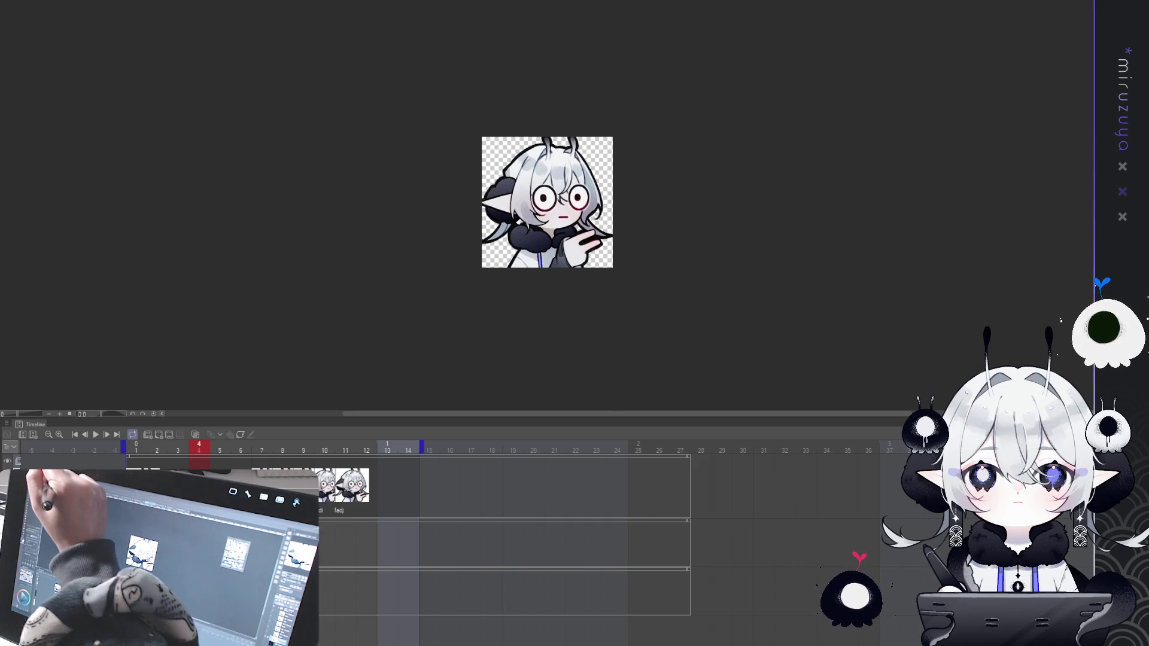
Switch to the emote sprite-sheet tab, hide the timeline, deselect and frame the 5×5 grid on white.
{"action": "key", "text": "ctrl+Tab"}
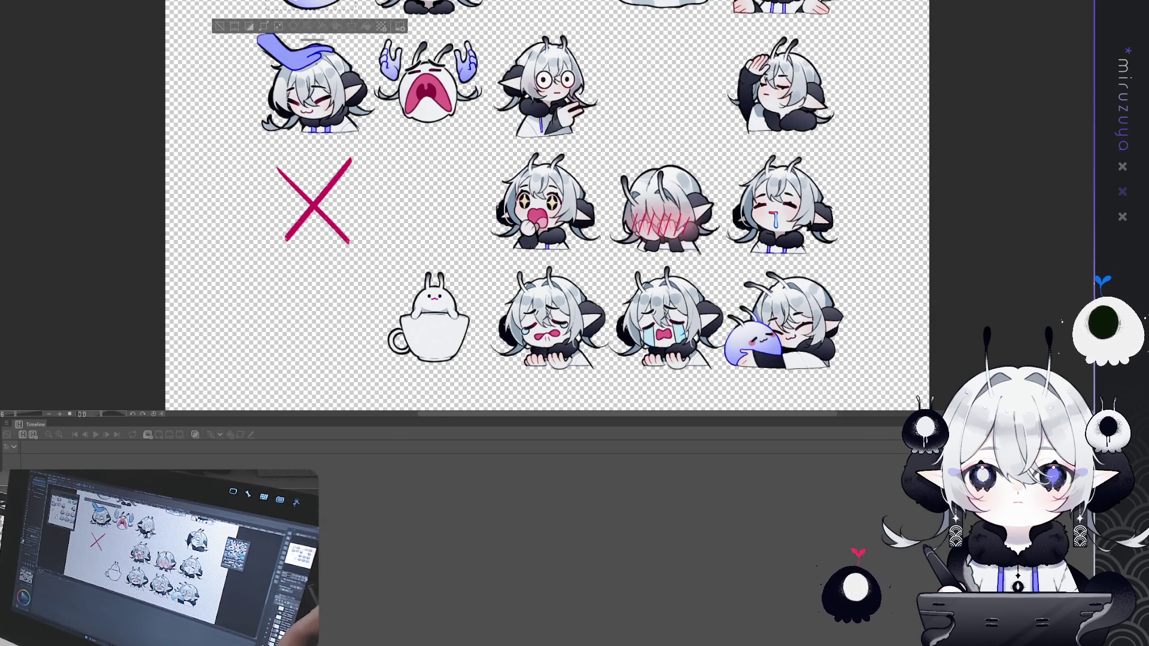
{"action": "key", "text": "ctrl+minus"}
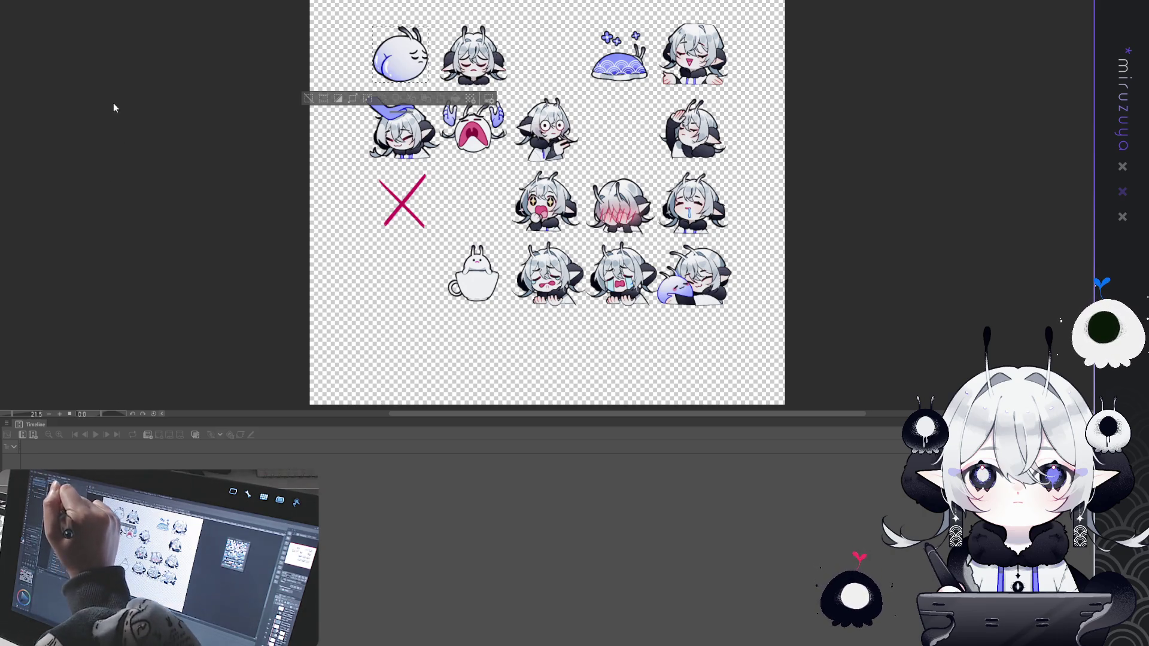
{"action": "key", "text": "Tab"}
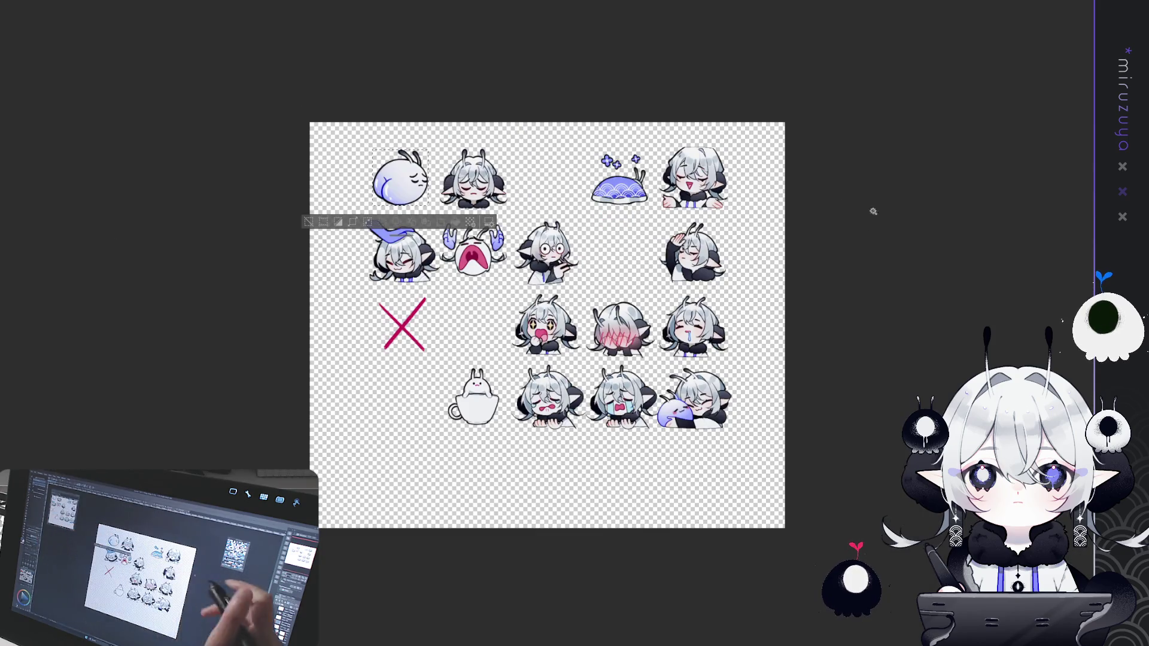
{"action": "key", "text": "ctrl+d"}
{"action": "left_click_drag", "start_coordinate": [311, 226], "coordinate": [276, 82]}
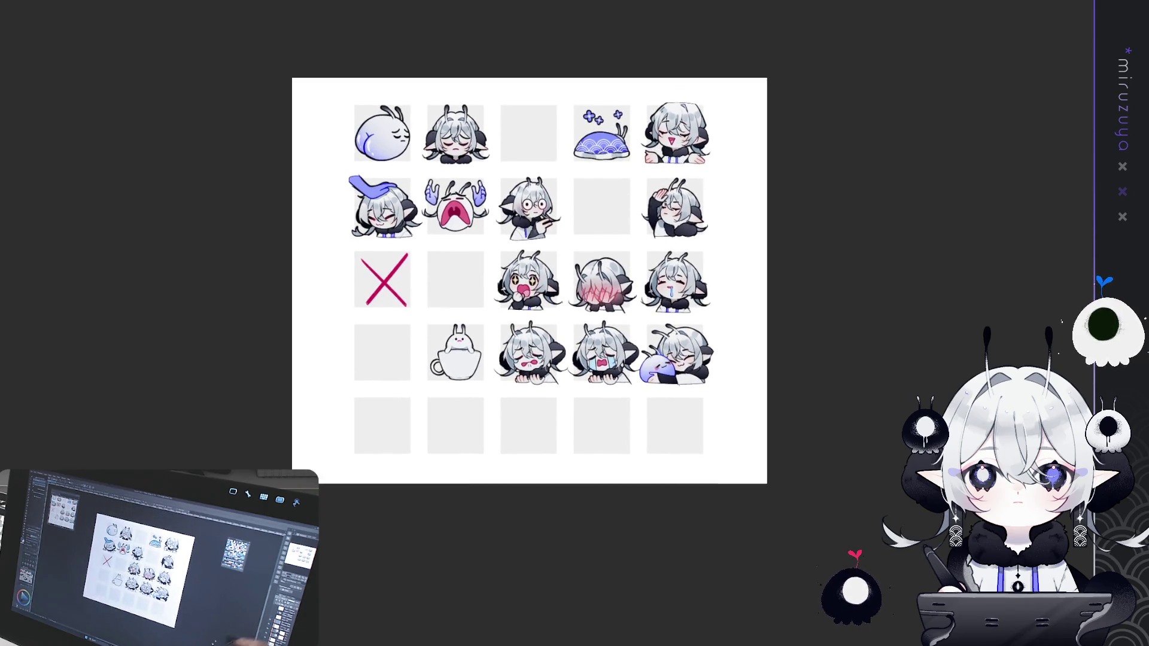
{"action": "key", "text": "ctrl+plus"}
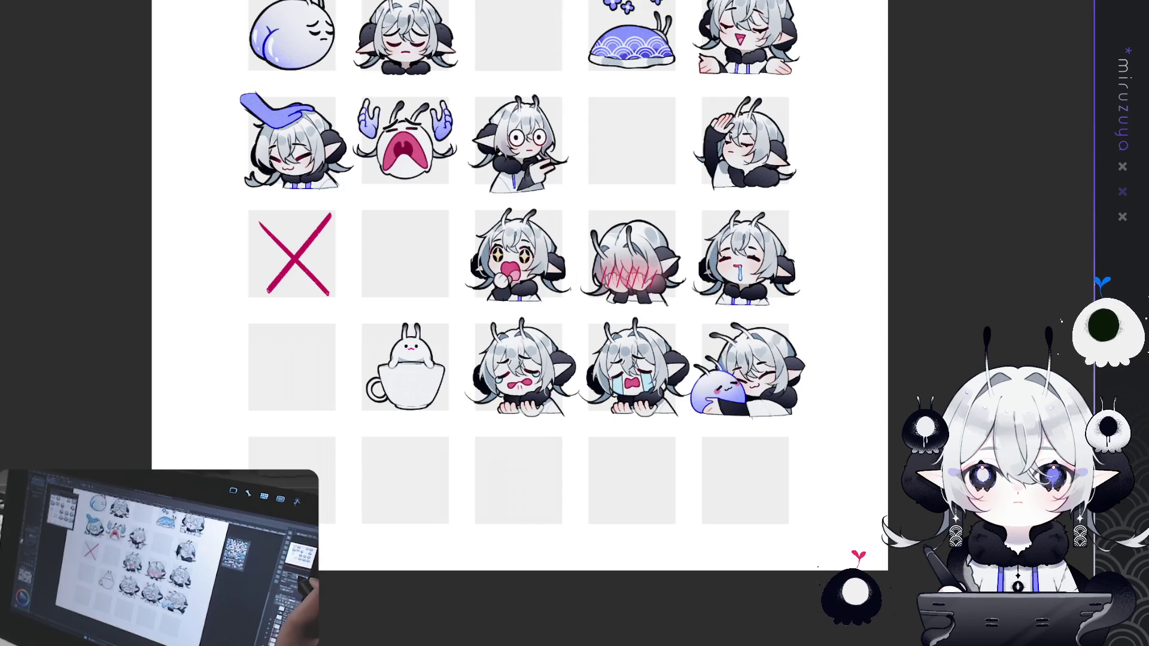
Zoom in on the 5.A BALD sketch row, pasting the pupils and then undoing them.
{"action": "key", "text": "ctrl+plus"}
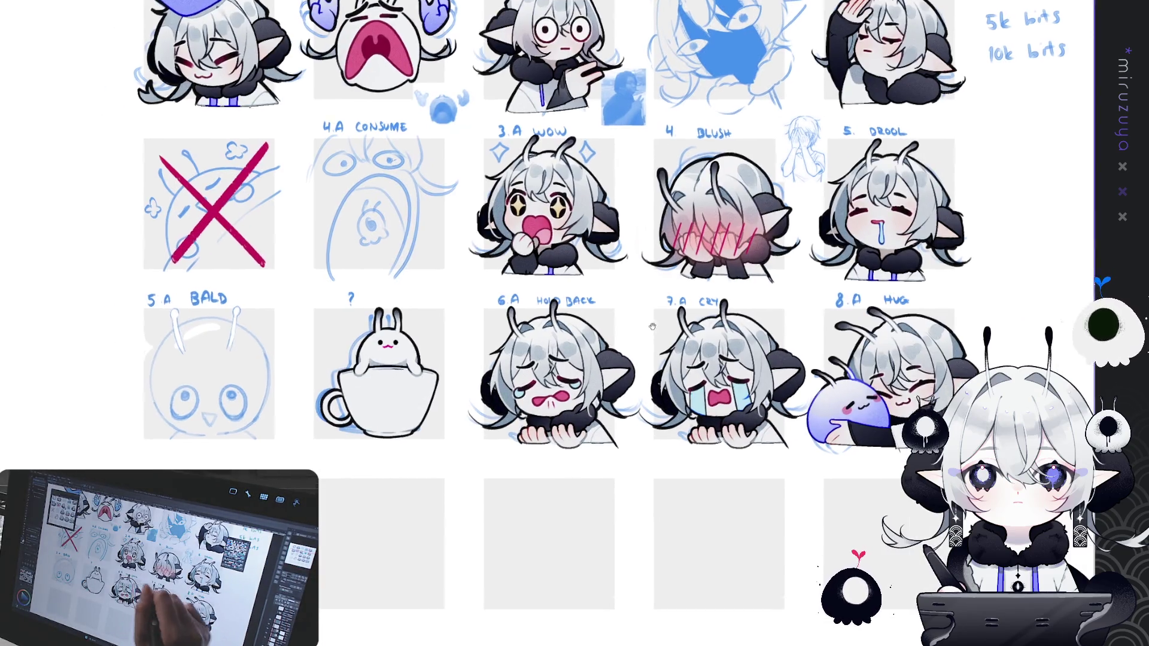
{"action": "left_click_drag", "start_coordinate": [575, 324], "coordinate": [868, 189]}
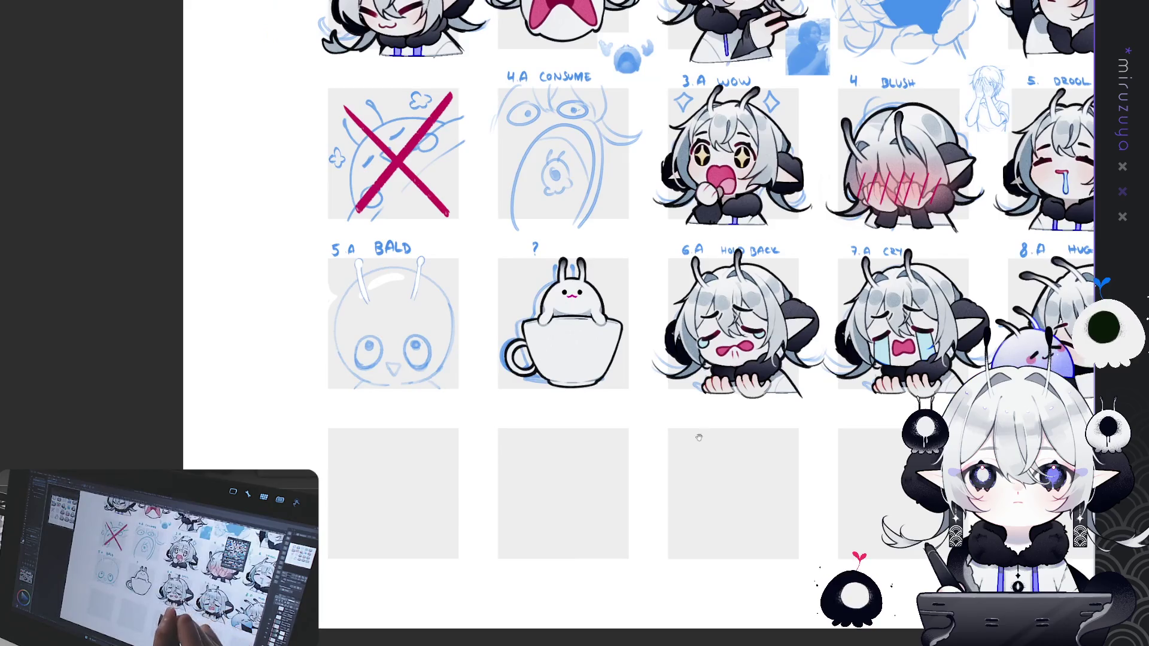
{"action": "scroll", "coordinate": [792, 491], "scroll_direction": "up", "scroll_amount": 2}
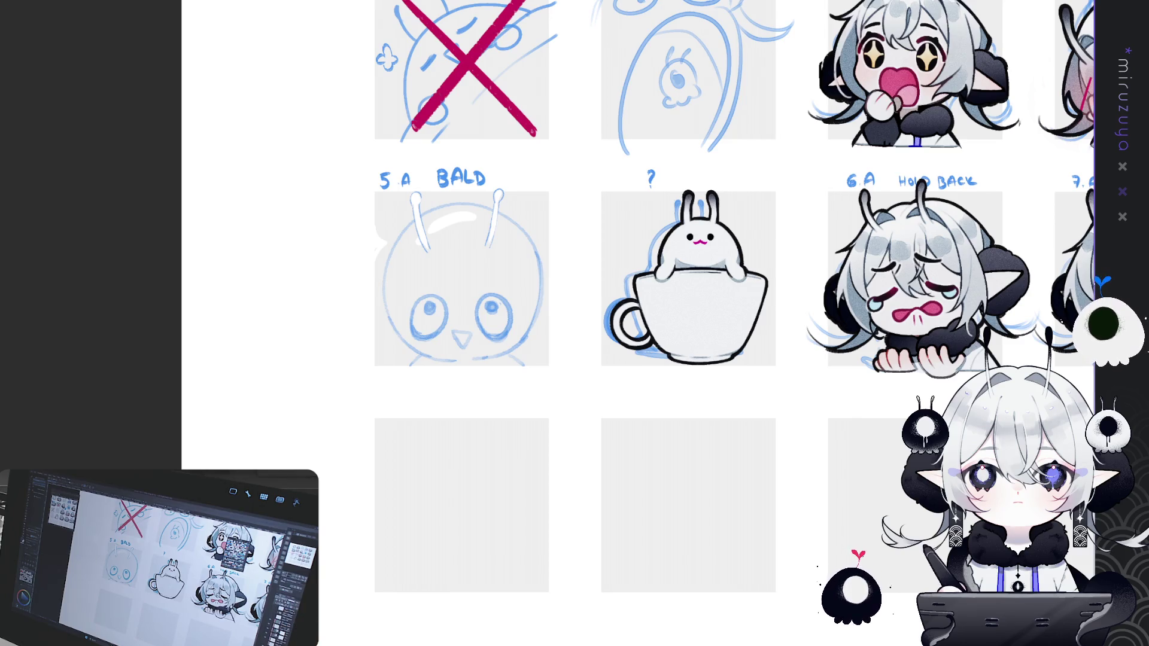
{"action": "key", "text": "ctrl+v"}
{"action": "key", "text": "ctrl+z"}
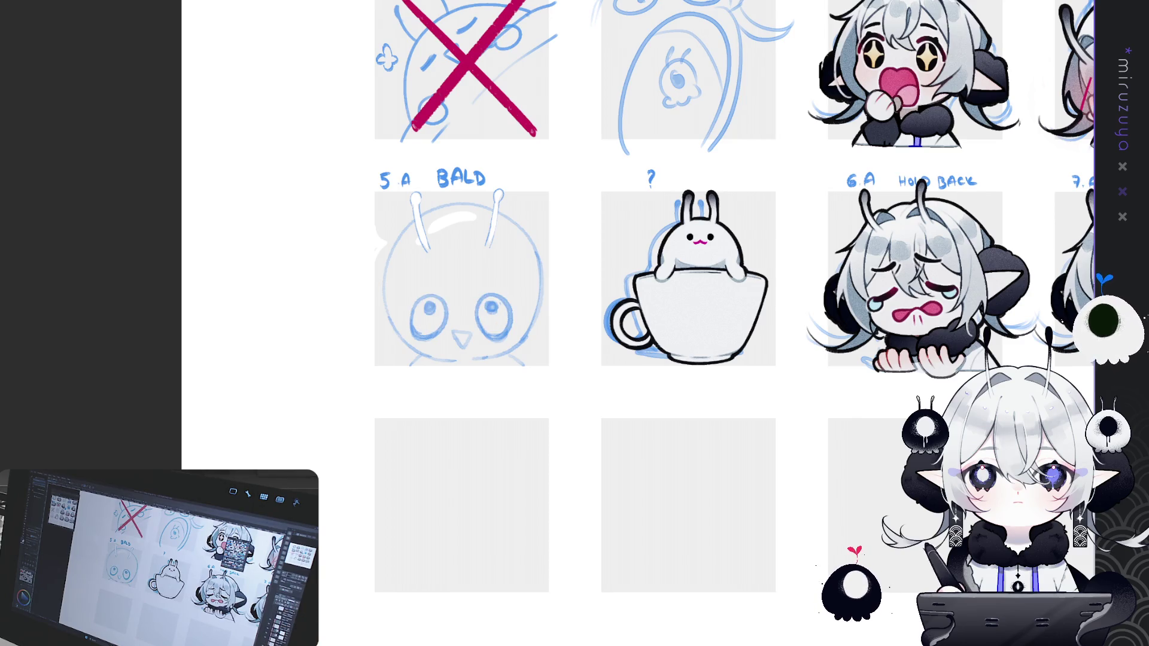
Restore the dark glossy pupils with grey irises on the 5.A BALD sketch's eyes.
{"action": "key", "text": "ctrl+y"}
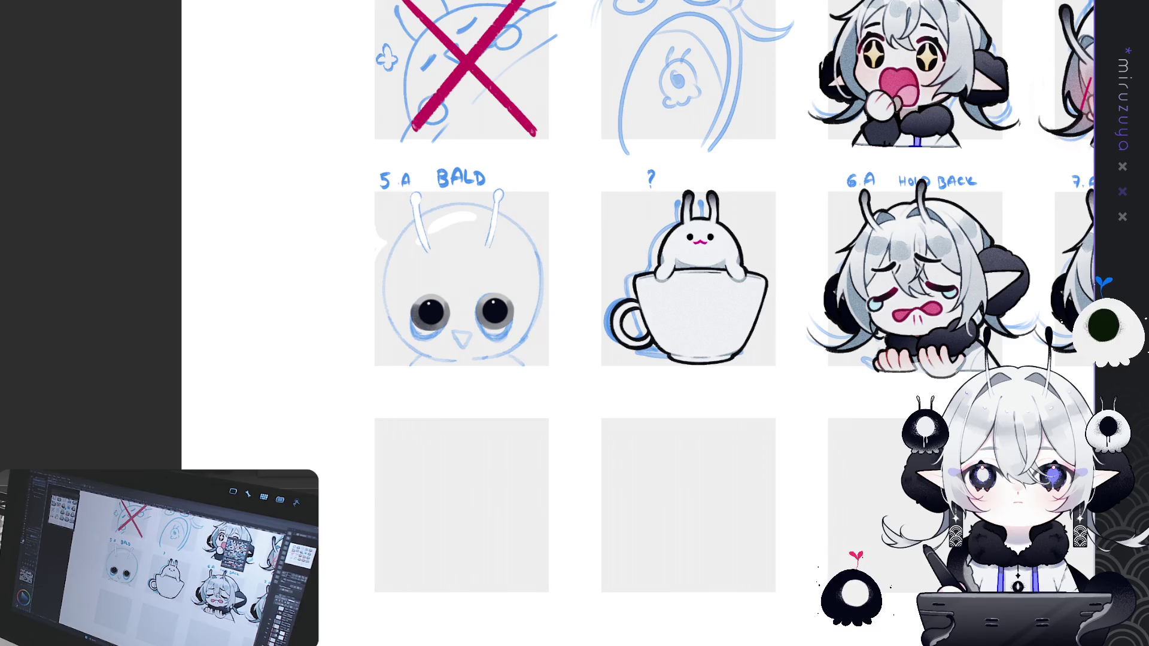
{"action": "scroll", "coordinate": [638, 299], "scroll_direction": "up", "scroll_amount": 1}
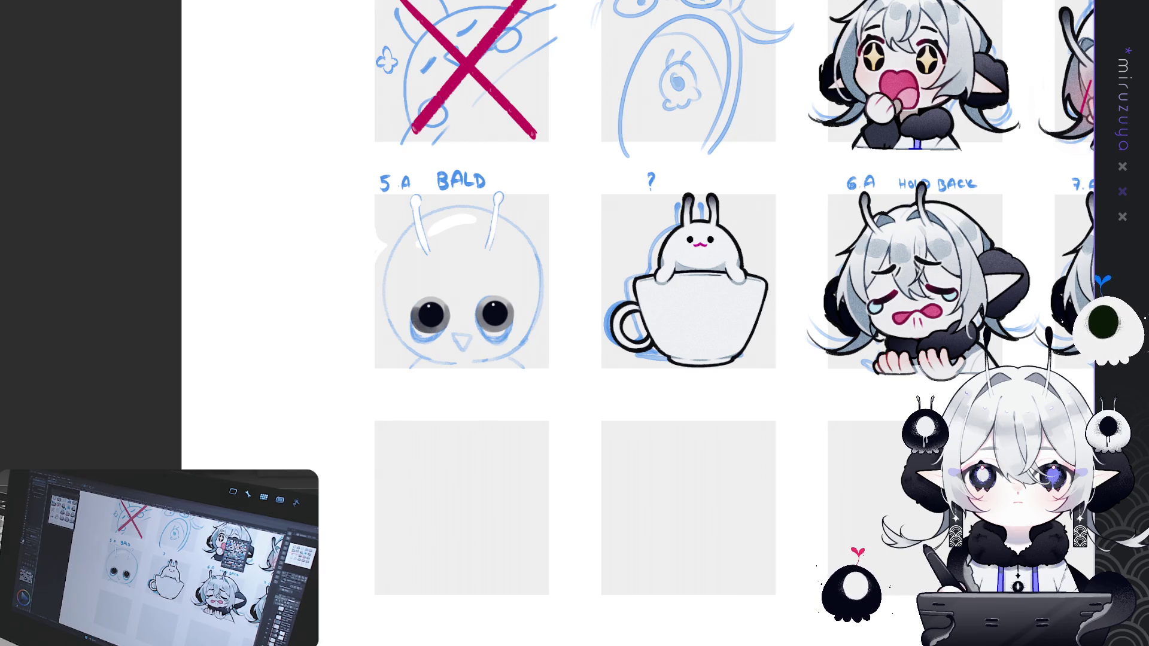
{"action": "scroll", "coordinate": [650, 323], "scroll_direction": "up", "scroll_amount": 5}
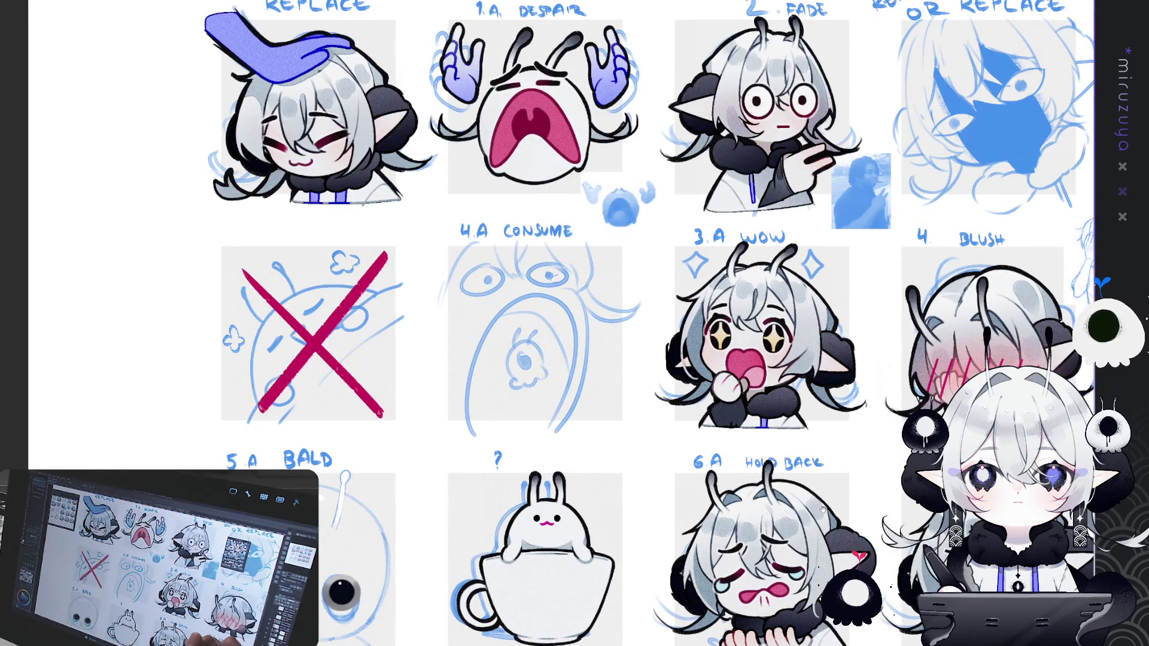
{"action": "scroll", "coordinate": [563, 323], "scroll_direction": "down", "scroll_amount": 3}
{"action": "scroll", "coordinate": [562, 324], "scroll_direction": "up", "scroll_amount": 3}
{"action": "scroll", "coordinate": [563, 324], "scroll_direction": "up", "scroll_amount": 3}
{"action": "scroll", "coordinate": [562, 324], "scroll_direction": "down", "scroll_amount": 2}
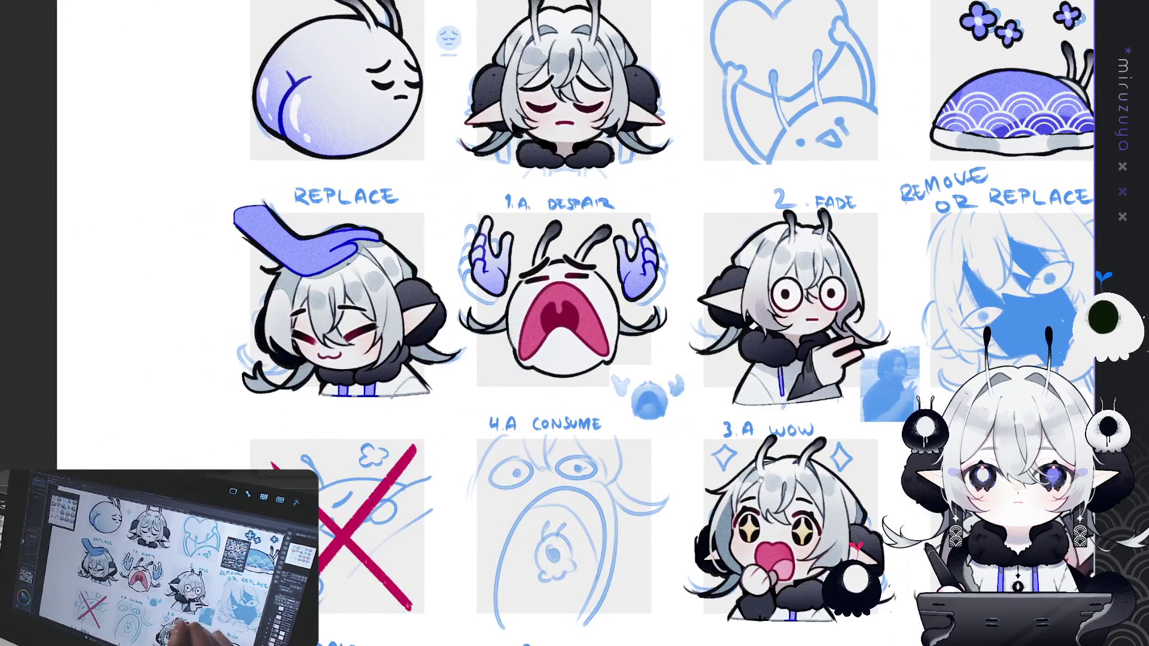
{"action": "scroll", "coordinate": [823, 512], "scroll_direction": "down", "scroll_amount": 2}
{"action": "scroll", "coordinate": [823, 513], "scroll_direction": "down", "scroll_amount": 4}
{"action": "scroll", "coordinate": [729, 309], "scroll_direction": "down", "scroll_amount": 2}
{"action": "scroll", "coordinate": [729, 309], "scroll_direction": "down", "scroll_amount": 4}
{"action": "left_click_drag", "start_coordinate": [729, 309], "coordinate": [915, 328]}
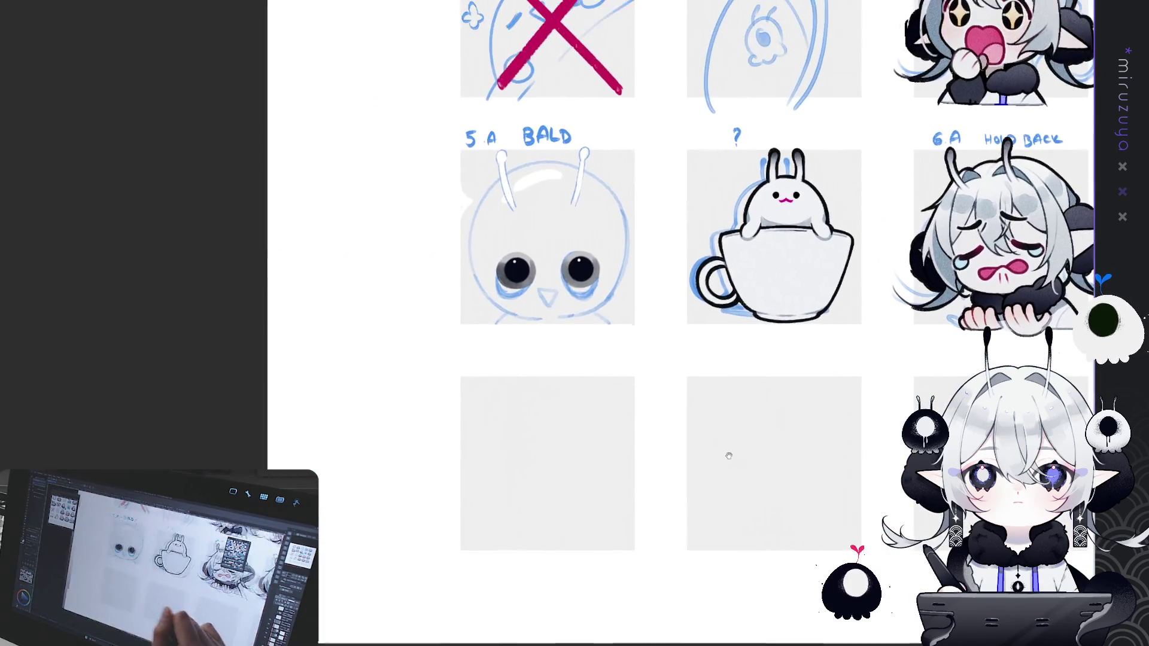
{"action": "scroll", "coordinate": [527, 333], "scroll_direction": "up", "scroll_amount": 5}
{"action": "scroll", "coordinate": [527, 333], "scroll_direction": "down", "scroll_amount": 2}
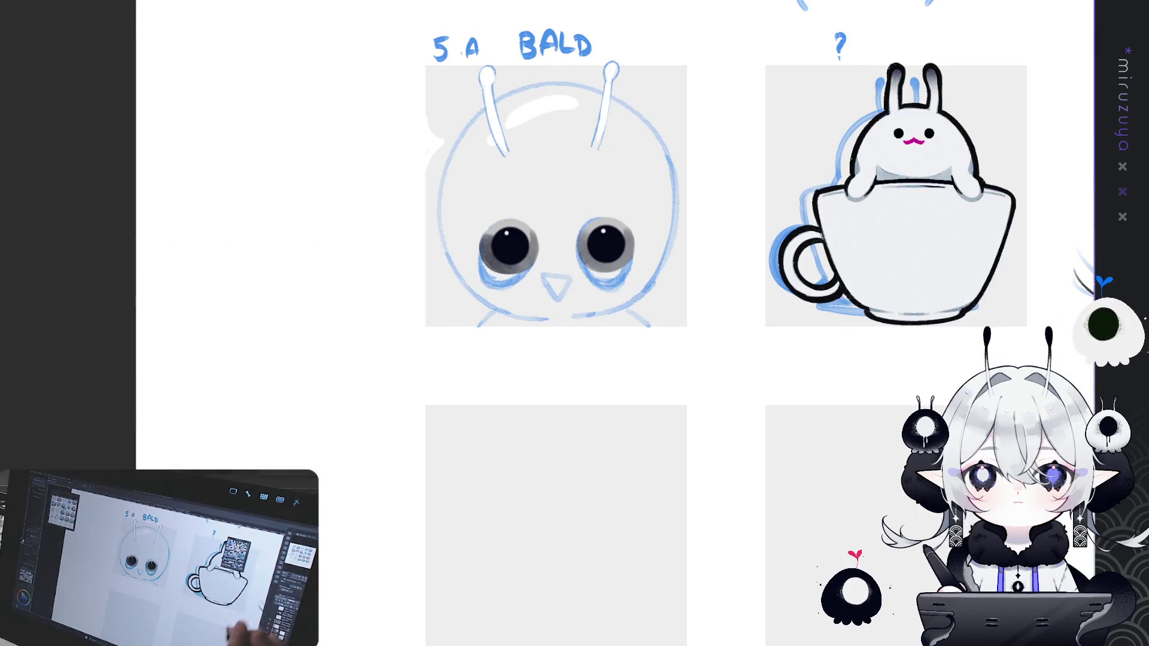
{"action": "left_click_drag", "start_coordinate": [527, 334], "coordinate": [445, 382]}
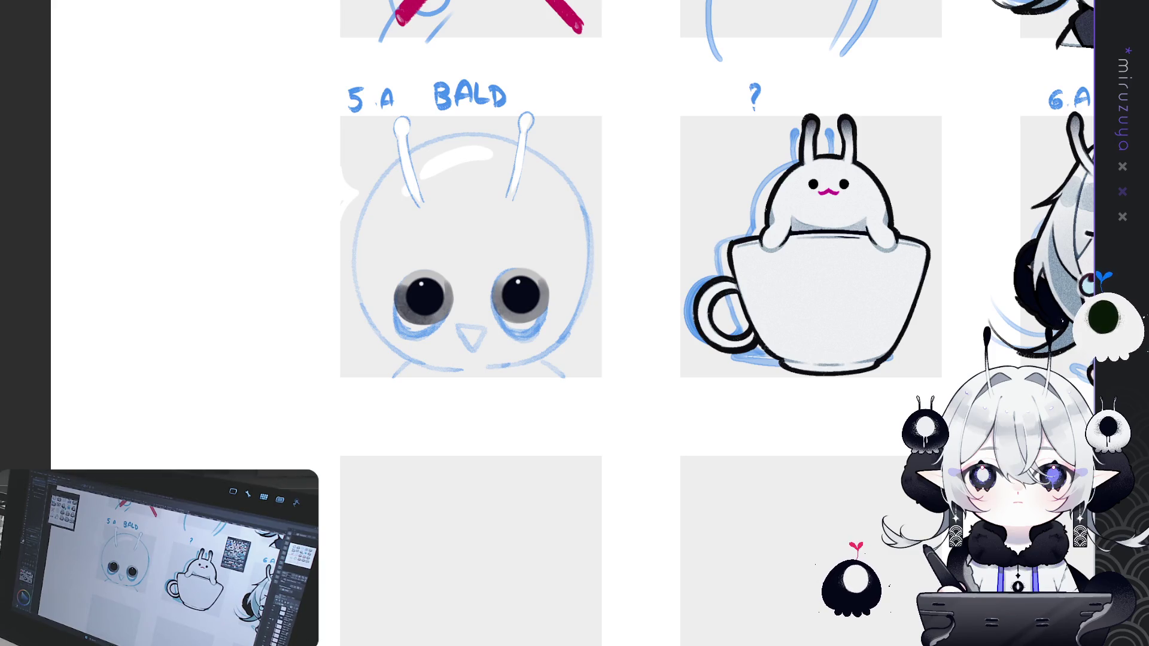
{"action": "key", "text": "ctrl+z"}
{"action": "key", "text": "ctrl+y"}
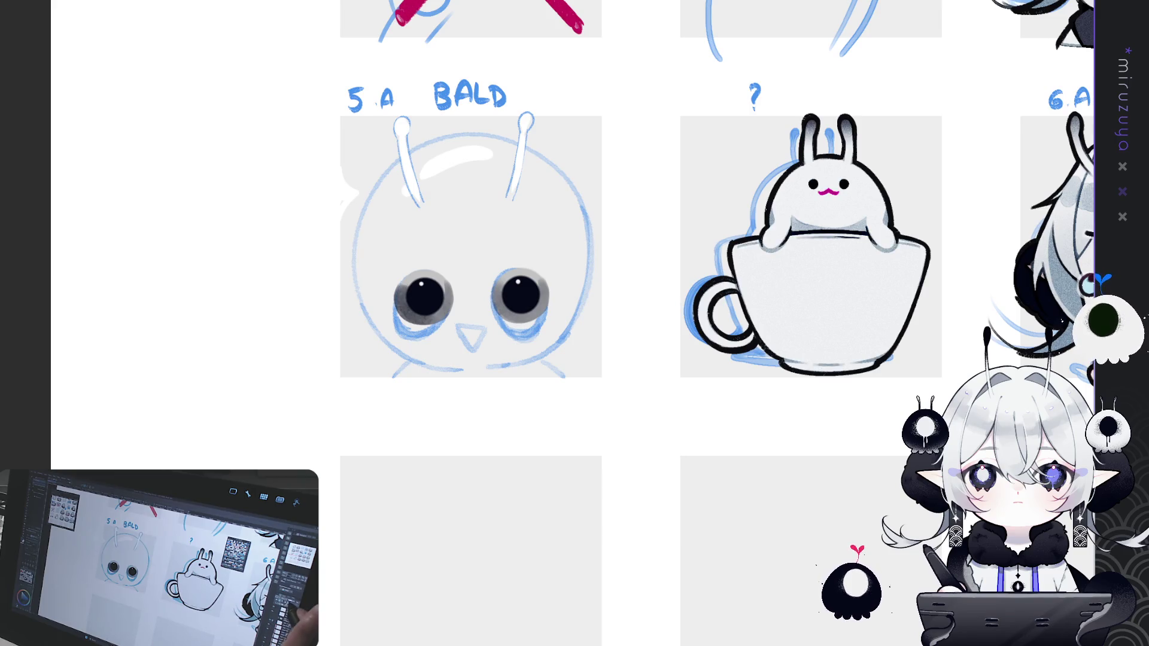
{"action": "key", "text": "ctrl+plus"}
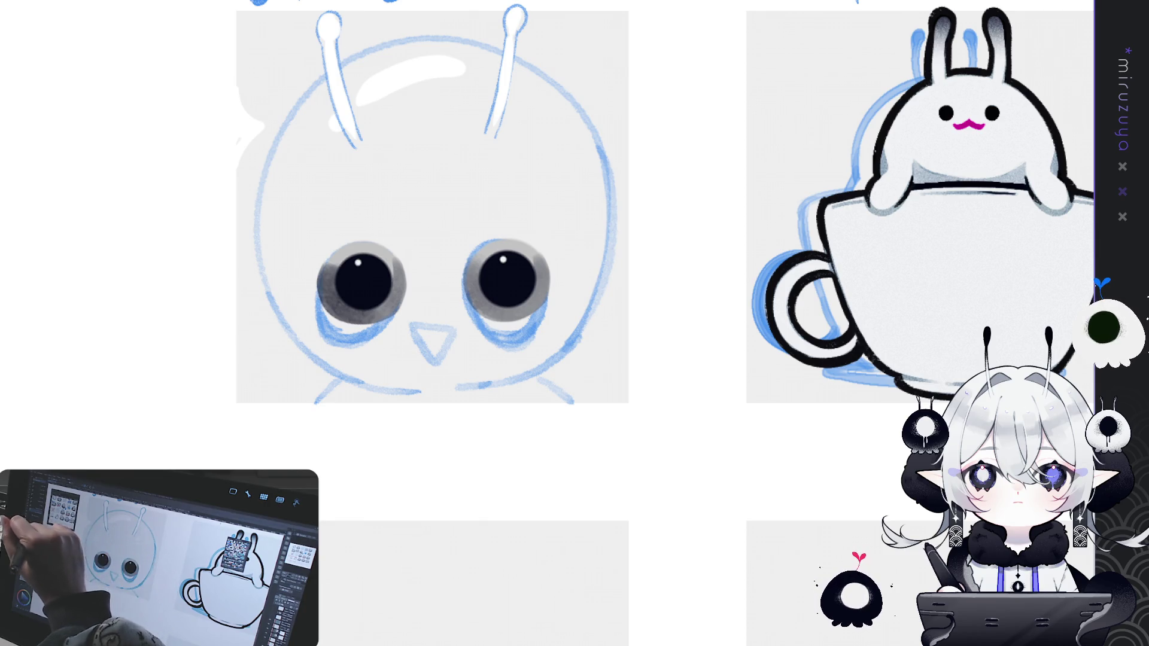
Place a full-height vertical symmetry ruler through the centre of the bald head.
{"action": "left_click_drag", "start_coordinate": [437, 169], "coordinate": [434, 308]}
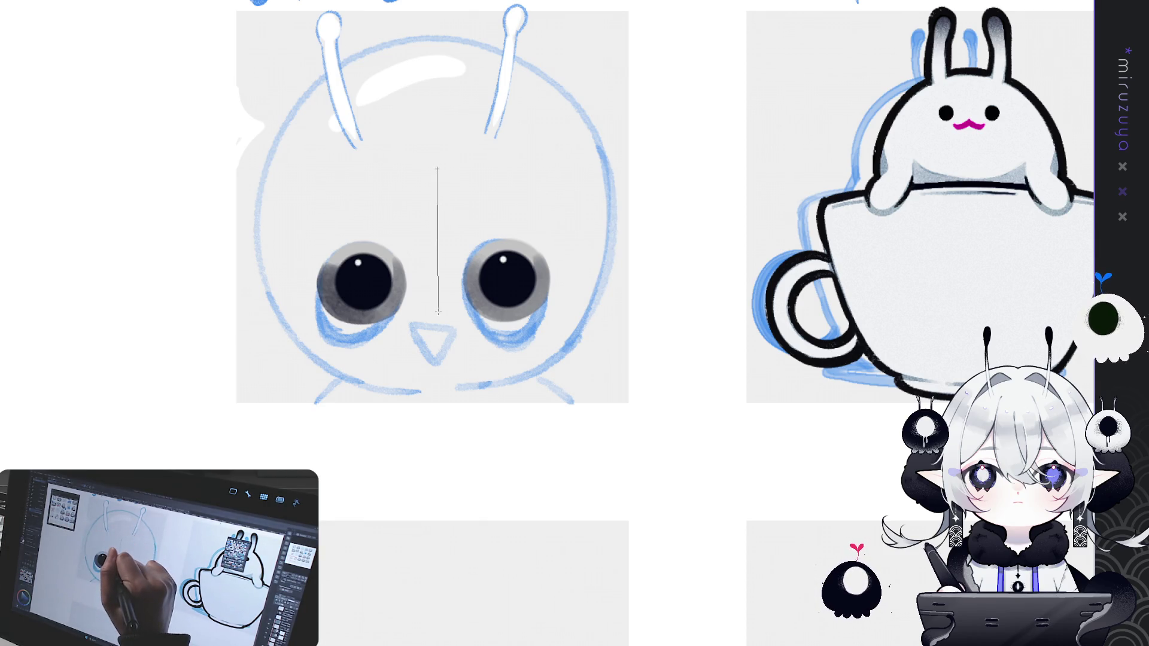
{"action": "left_click_drag", "start_coordinate": [437, 311], "coordinate": [437, 240]}
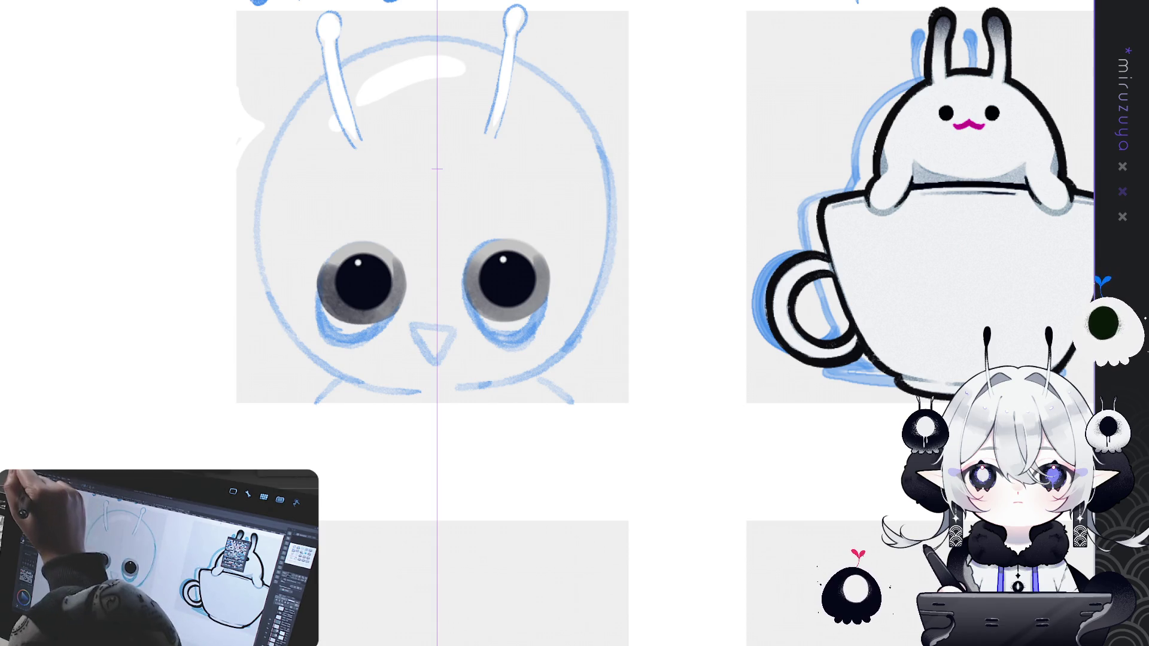
{"action": "left_click_drag", "start_coordinate": [437, 169], "coordinate": [436, 169]}
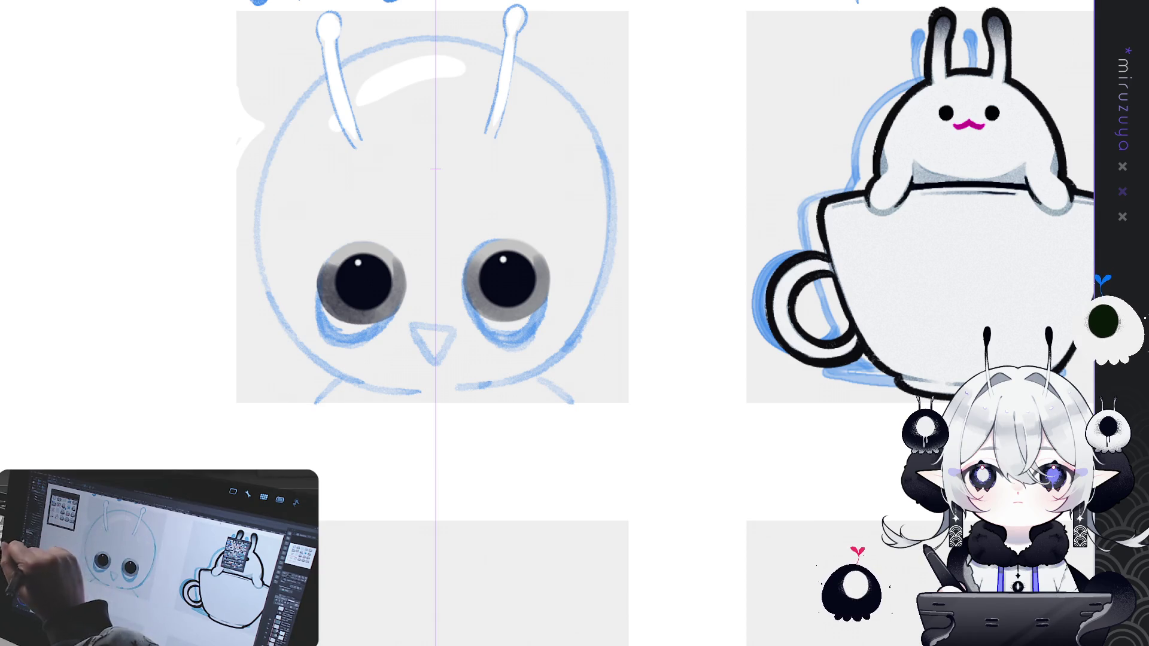
Ink the mirrored upper head outline from the antennae down both sides, retrying until it looks right.
{"action": "mouse_move", "coordinate": [326, 78]}
{"action": "left_mouse_down"}
{"action": "mouse_move", "coordinate": [292, 115]}
{"action": "mouse_move", "coordinate": [255, 257]}
{"action": "left_mouse_up"}
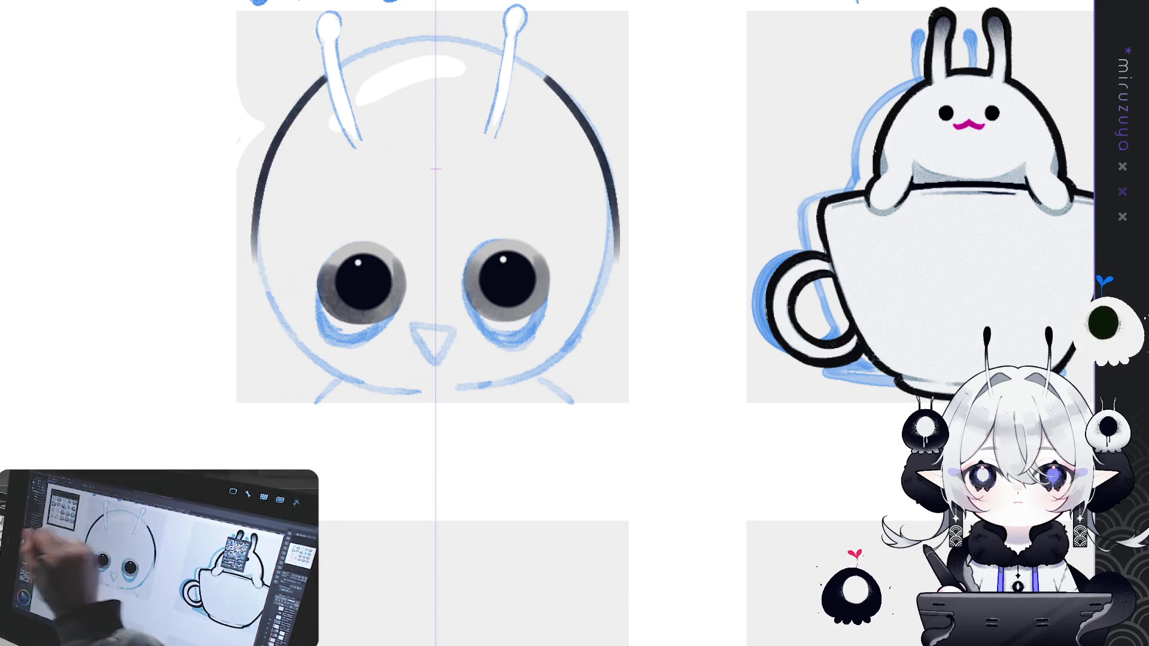
{"action": "key", "text": "ctrl+z"}
{"action": "mouse_move", "coordinate": [328, 77]}
{"action": "left_mouse_down"}
{"action": "mouse_move", "coordinate": [300, 110]}
{"action": "mouse_move", "coordinate": [263, 287]}
{"action": "left_mouse_up"}
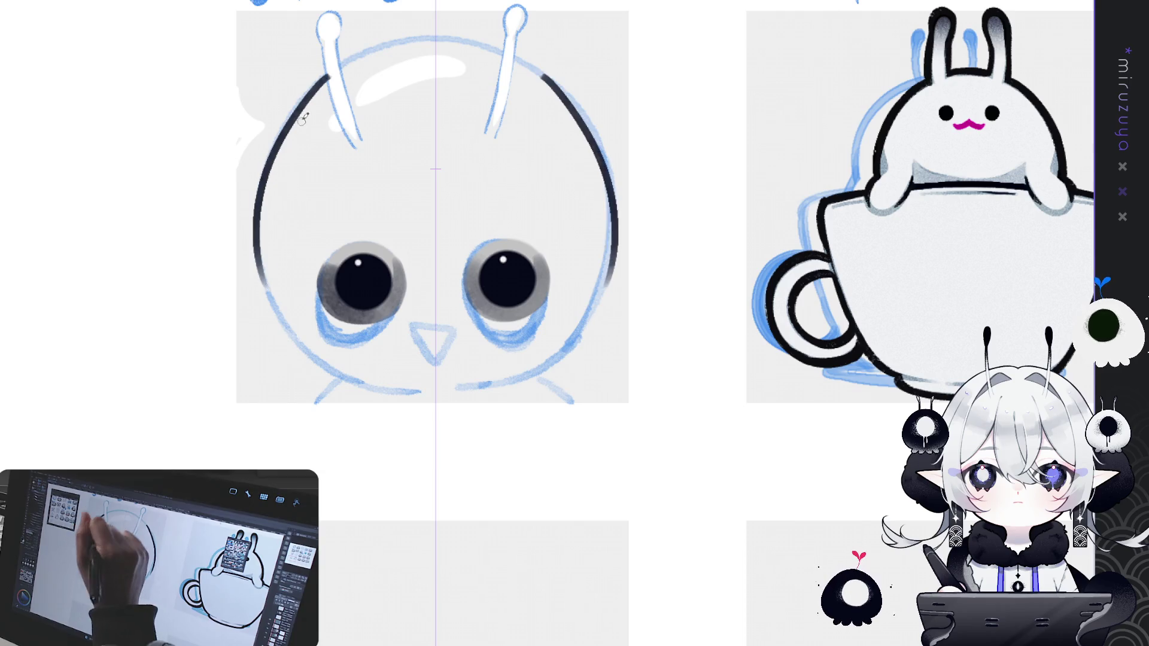
{"action": "key", "text": "ctrl+z"}
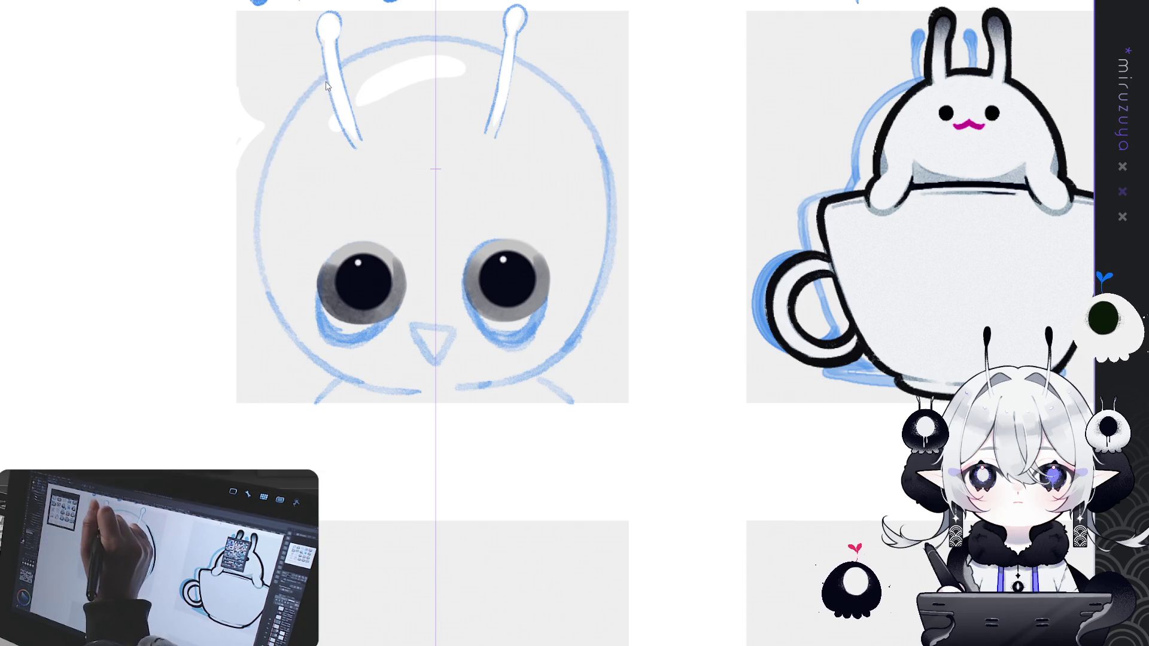
{"action": "left_click_drag", "start_coordinate": [292, 114], "coordinate": [259, 287]}
{"action": "key", "text": "ctrl+z"}
{"action": "left_click_drag", "start_coordinate": [329, 69], "coordinate": [254, 297]}
{"action": "key", "text": "ctrl+z"}
{"action": "mouse_move", "coordinate": [329, 73]}
{"action": "left_mouse_down"}
{"action": "mouse_move", "coordinate": [266, 198]}
{"action": "mouse_move", "coordinate": [259, 308]}
{"action": "left_mouse_up"}
{"action": "key", "text": "ctrl+z"}
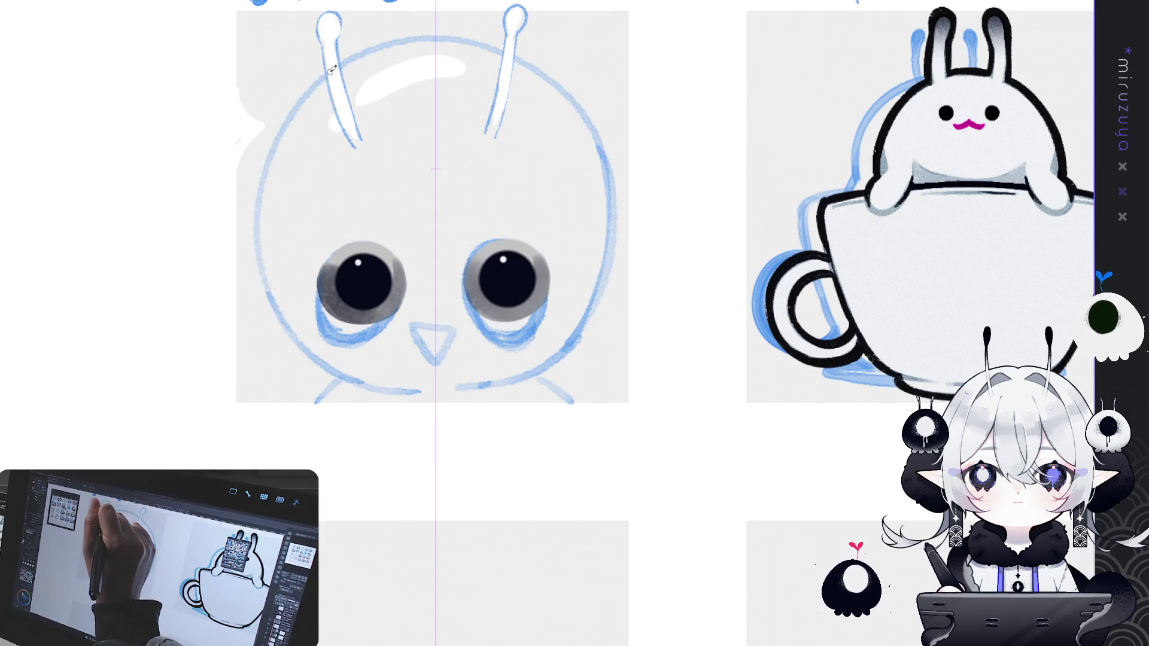
{"action": "left_click_drag", "start_coordinate": [333, 70], "coordinate": [263, 293]}
{"action": "key", "text": "ctrl+z"}
{"action": "mouse_move", "coordinate": [331, 69]}
{"action": "left_mouse_down"}
{"action": "mouse_move", "coordinate": [256, 239]}
{"action": "mouse_move", "coordinate": [263, 305]}
{"action": "left_mouse_up"}
Extend the head outline lower down both sides and ink its bottom curve in a tilted view.
{"action": "left_click_drag", "start_coordinate": [269, 154], "coordinate": [321, 357]}
{"action": "left_click_drag", "start_coordinate": [259, 204], "coordinate": [360, 377]}
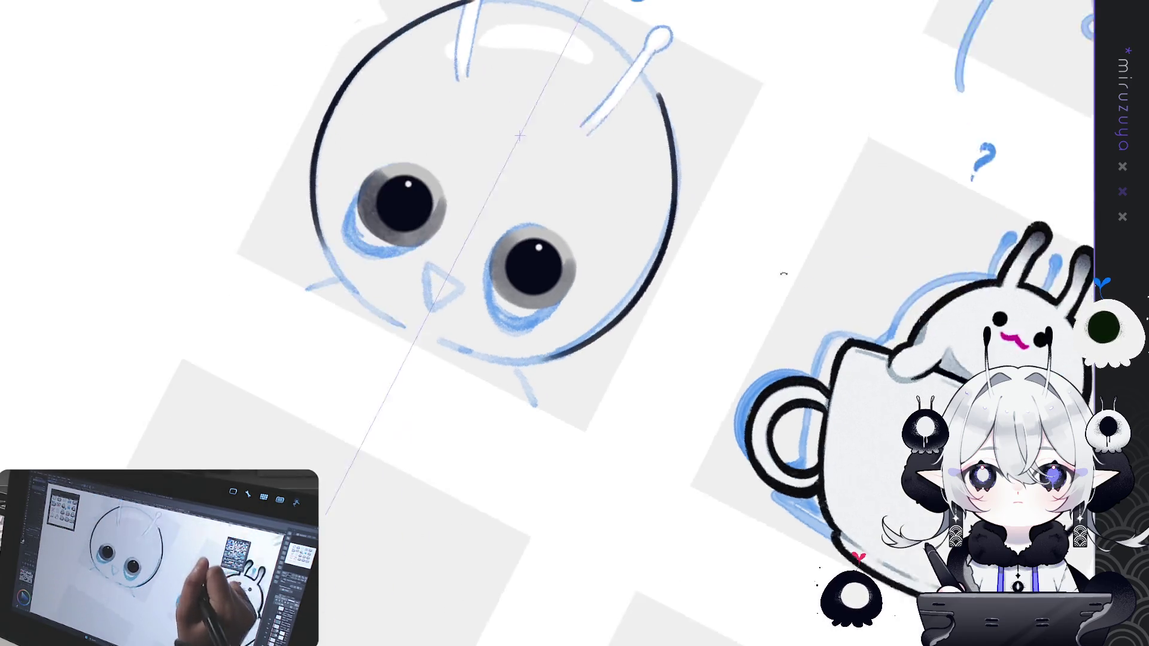
{"action": "mouse_move", "coordinate": [687, 77]}
{"action": "left_mouse_down"}
{"action": "mouse_move", "coordinate": [341, 139]}
{"action": "mouse_move", "coordinate": [351, 120]}
{"action": "mouse_move", "coordinate": [362, 273]}
{"action": "left_mouse_up"}
{"action": "key", "text": "ctrl+z"}
{"action": "left_click_drag", "start_coordinate": [348, 128], "coordinate": [383, 277]}
{"action": "key", "text": "ctrl+z"}
{"action": "mouse_move", "coordinate": [346, 127]}
{"action": "left_mouse_down"}
{"action": "mouse_move", "coordinate": [384, 264]}
{"action": "mouse_move", "coordinate": [530, 468]}
{"action": "mouse_move", "coordinate": [564, 382]}
{"action": "left_mouse_up"}
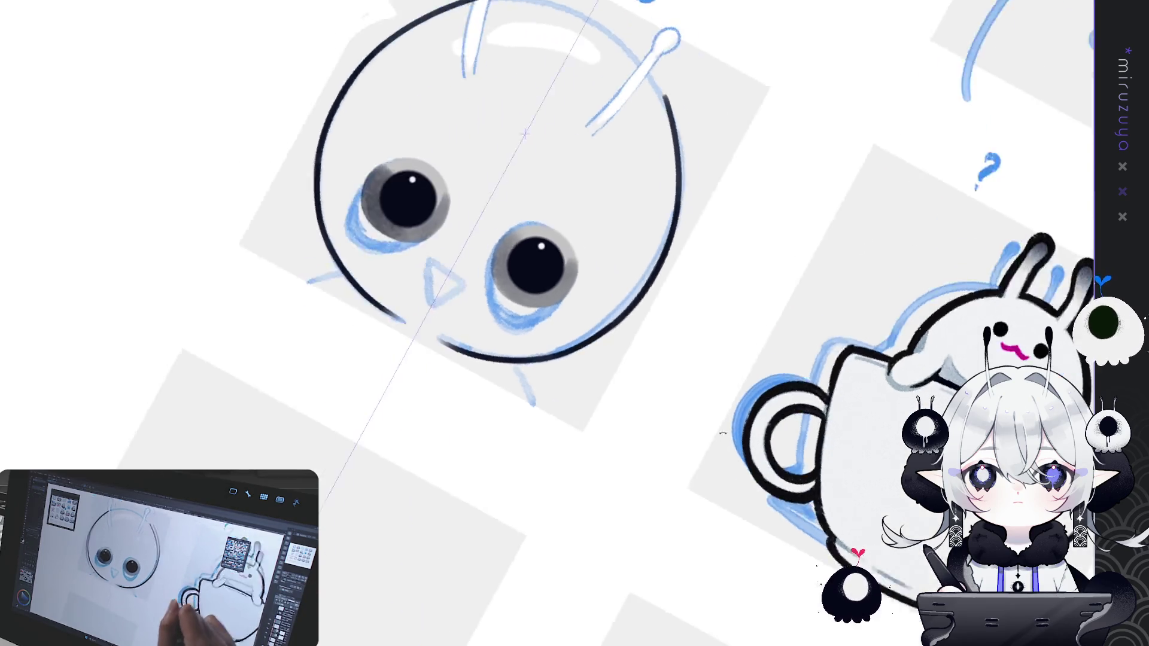
Close the gap in the head's left outline with a black stroke in a rotated view.
{"action": "left_click_drag", "start_coordinate": [698, 236], "coordinate": [590, 520]}
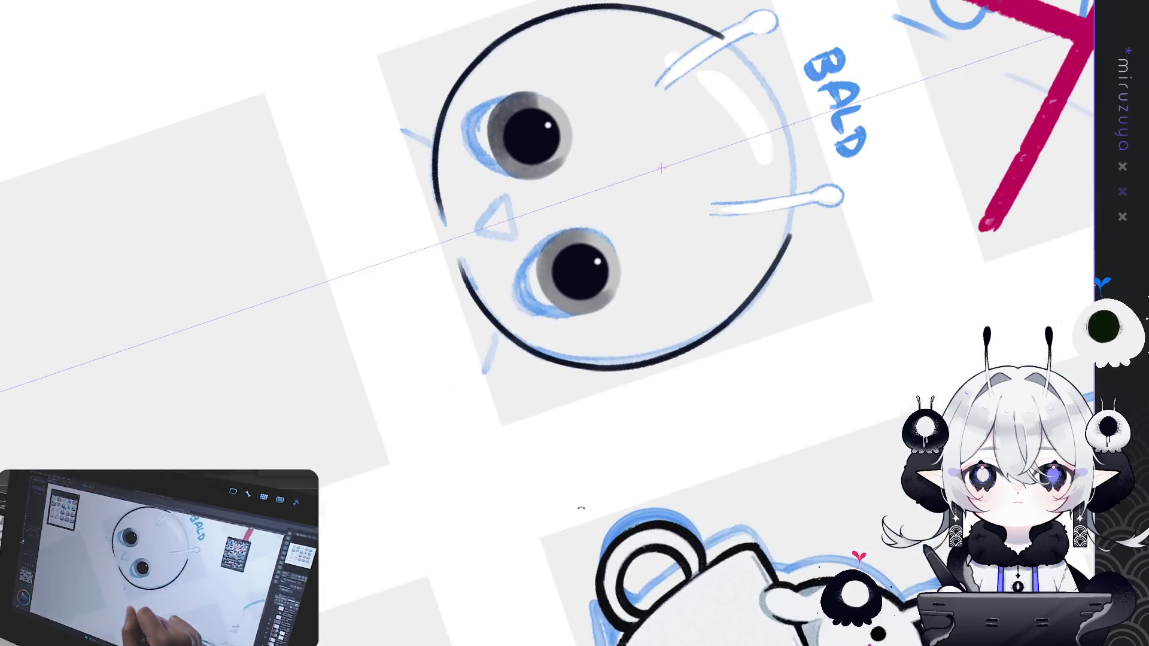
{"action": "left_click_drag", "start_coordinate": [435, 186], "coordinate": [466, 272]}
{"action": "left_click_drag", "start_coordinate": [440, 192], "coordinate": [464, 288]}
{"action": "key", "text": "ctrl+z"}
{"action": "left_click_drag", "start_coordinate": [438, 209], "coordinate": [458, 269]}
{"action": "key", "text": "ctrl+z"}
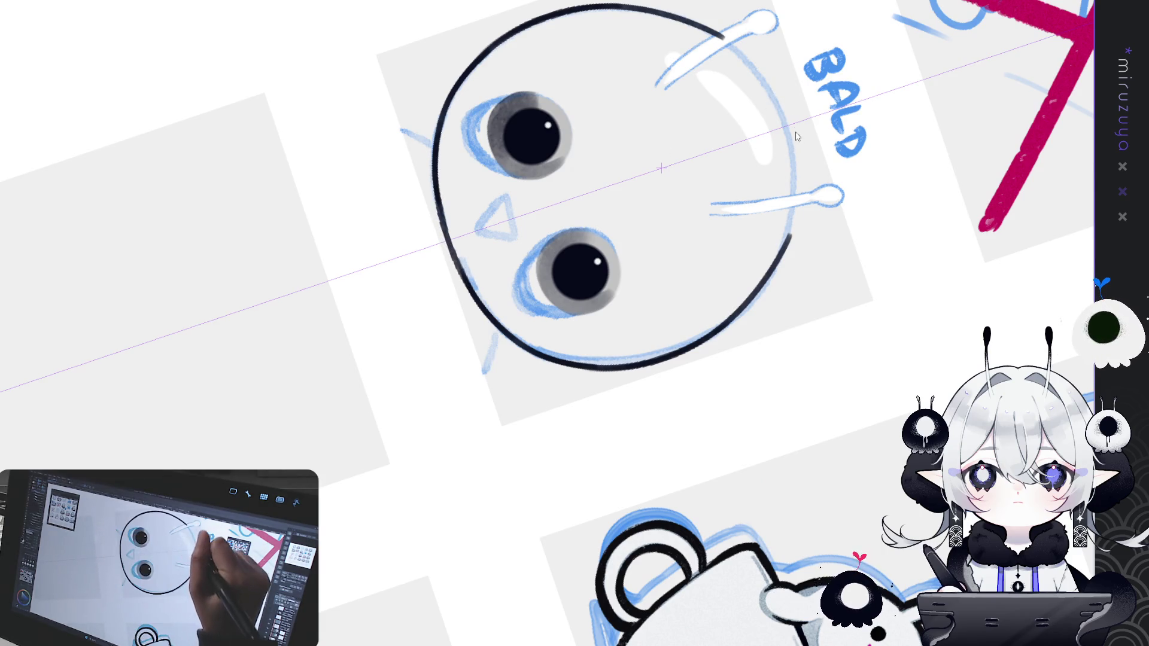
Close the gap in the head's right outline, retrying the stroke until it fits.
{"action": "left_click_drag", "start_coordinate": [728, 36], "coordinate": [789, 245]}
{"action": "key", "text": "ctrl+z"}
{"action": "left_click_drag", "start_coordinate": [727, 36], "coordinate": [772, 261]}
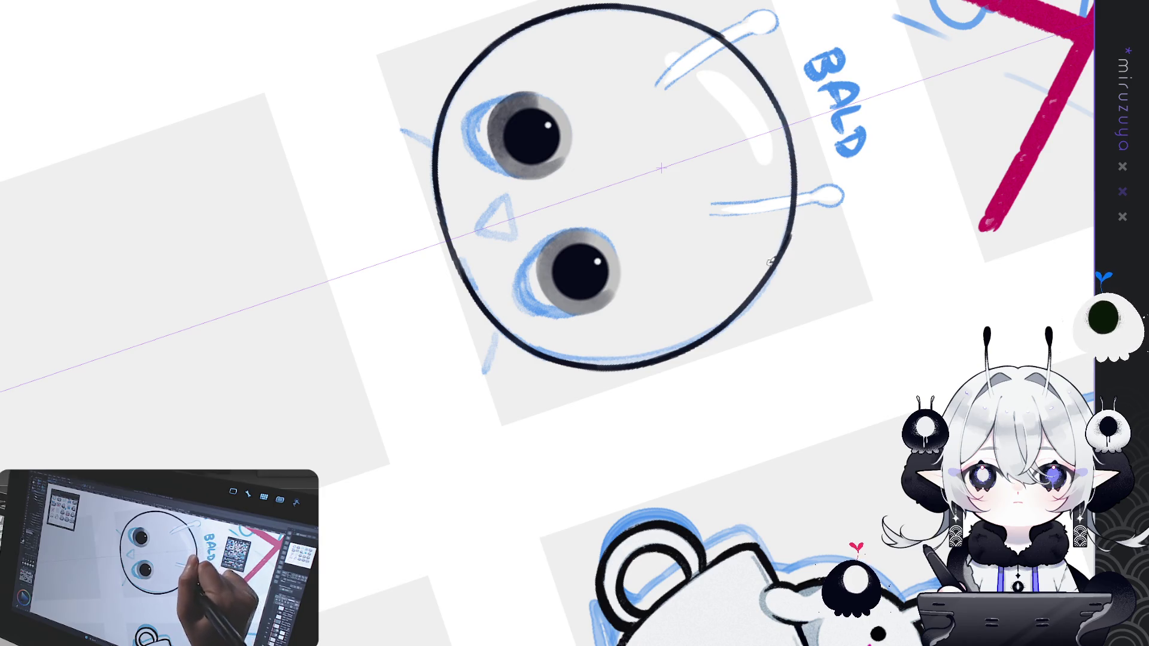
{"action": "key", "text": "ctrl+z"}
{"action": "left_click_drag", "start_coordinate": [763, 84], "coordinate": [781, 260]}
{"action": "key", "text": "ctrl+z"}
{"action": "mouse_move", "coordinate": [779, 99]}
{"action": "left_mouse_down"}
{"action": "mouse_move", "coordinate": [781, 257]}
{"action": "mouse_move", "coordinate": [743, 418]}
{"action": "mouse_move", "coordinate": [538, 299]}
{"action": "left_mouse_up"}
With the view upright, Liquify-push both sides of the head outline slightly inward.
{"action": "left_click_drag", "start_coordinate": [212, 183], "coordinate": [235, 241]}
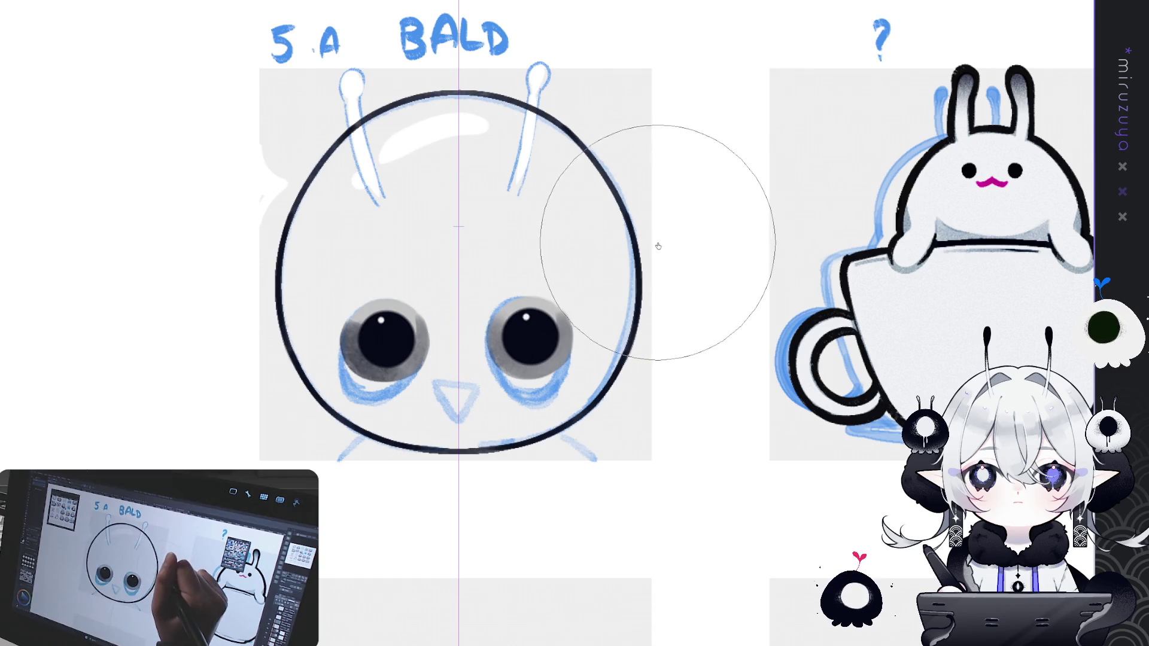
{"action": "mouse_move", "coordinate": [654, 235]}
{"action": "left_mouse_down"}
{"action": "mouse_move", "coordinate": [672, 290]}
{"action": "mouse_move", "coordinate": [663, 364]}
{"action": "left_mouse_up"}
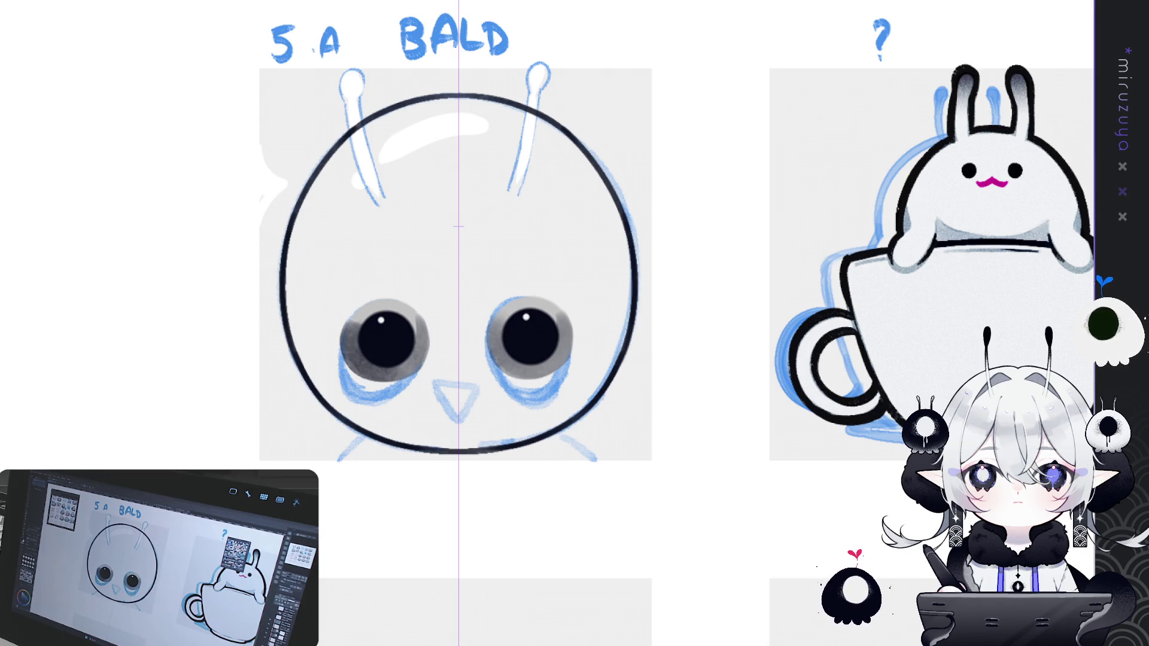
{"action": "scroll", "coordinate": [676, 287], "scroll_direction": "up", "scroll_amount": 1}
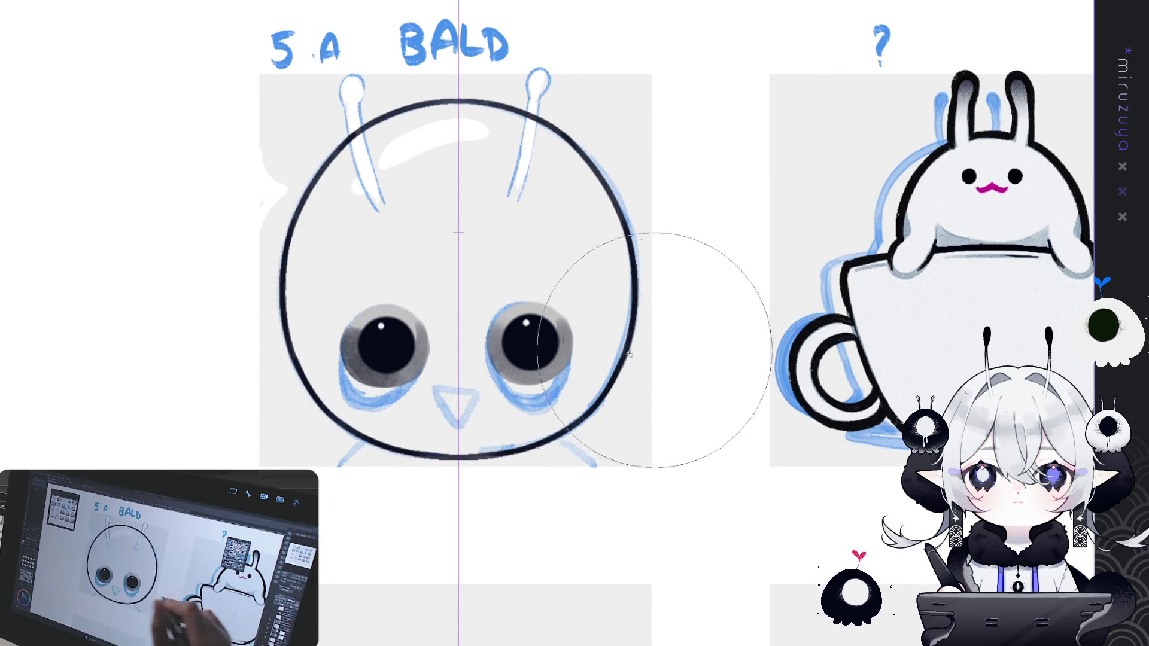
Ink a short flat black mouth line just under the nose triangle after several retries.
{"action": "left_click_drag", "start_coordinate": [383, 336], "coordinate": [440, 244]}
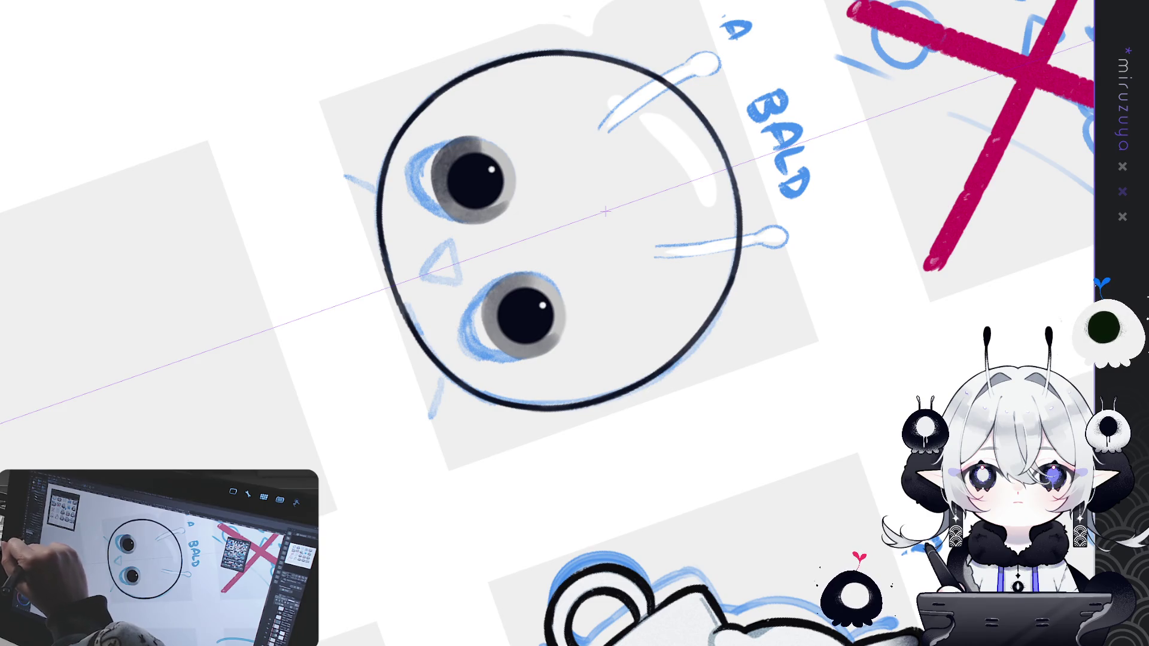
{"action": "left_click_drag", "start_coordinate": [436, 235], "coordinate": [447, 268]}
{"action": "key", "text": "ctrl+z"}
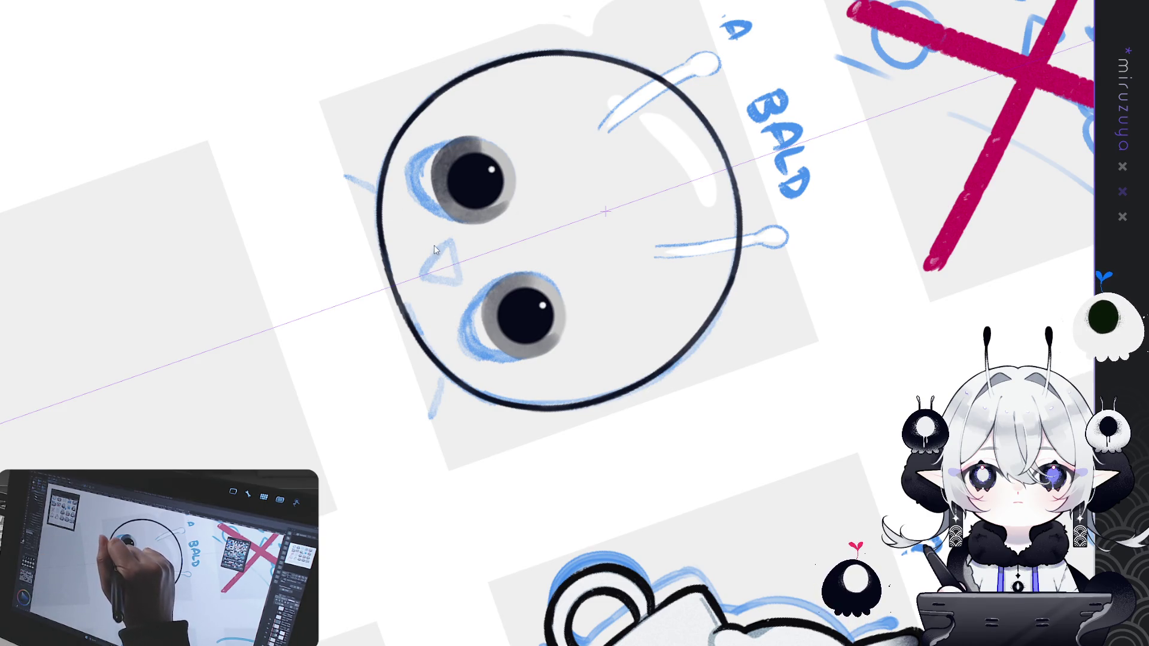
{"action": "left_click_drag", "start_coordinate": [426, 230], "coordinate": [453, 310]}
{"action": "key", "text": "ctrl+z"}
{"action": "key", "text": "ctrl+z"}
{"action": "key", "text": "ctrl+z"}
{"action": "left_click_drag", "start_coordinate": [422, 230], "coordinate": [453, 310]}
{"action": "key", "text": "ctrl+z"}
{"action": "left_click_drag", "start_coordinate": [421, 229], "coordinate": [452, 312]}
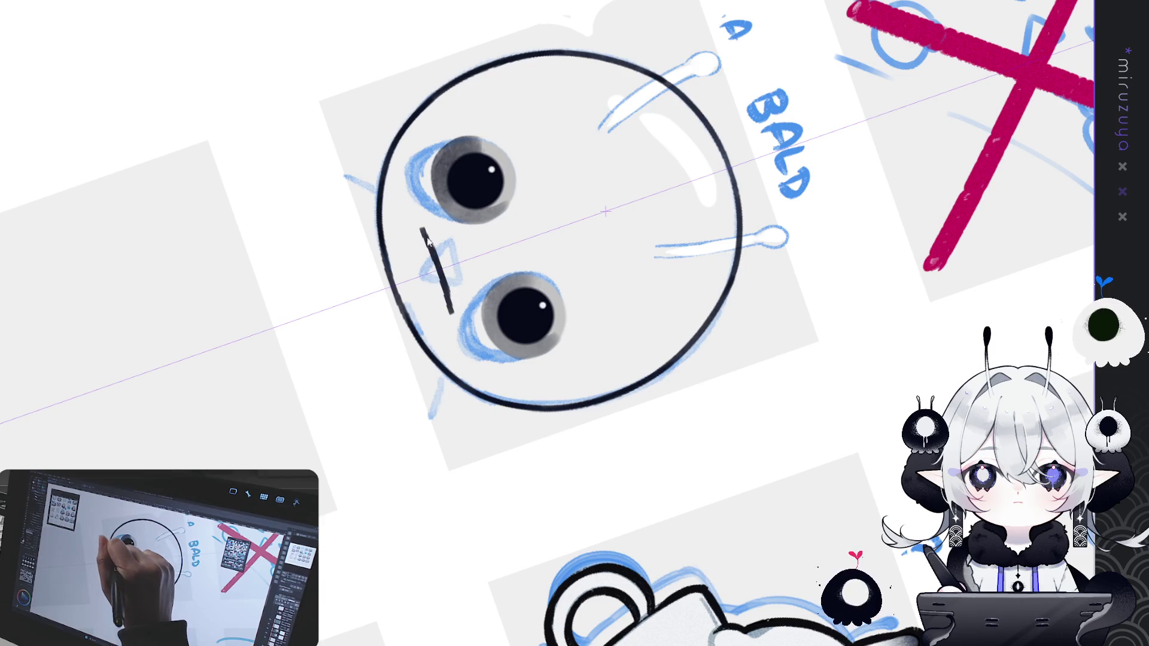
{"action": "left_click_drag", "start_coordinate": [421, 228], "coordinate": [453, 311]}
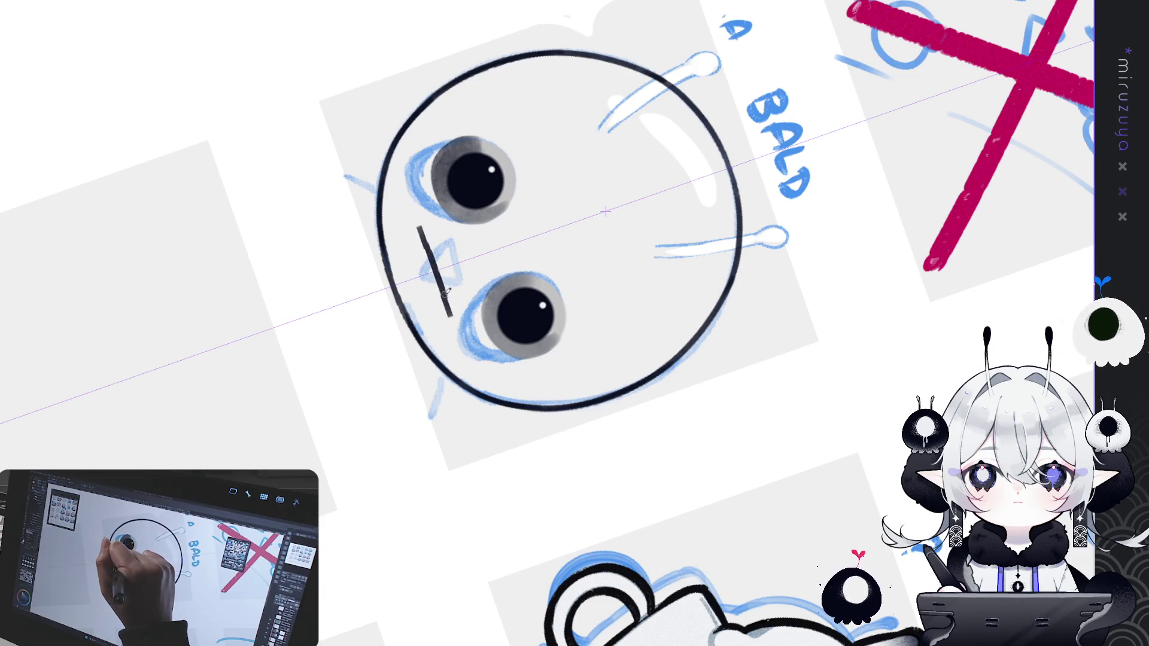
{"action": "key", "text": "ctrl+0"}
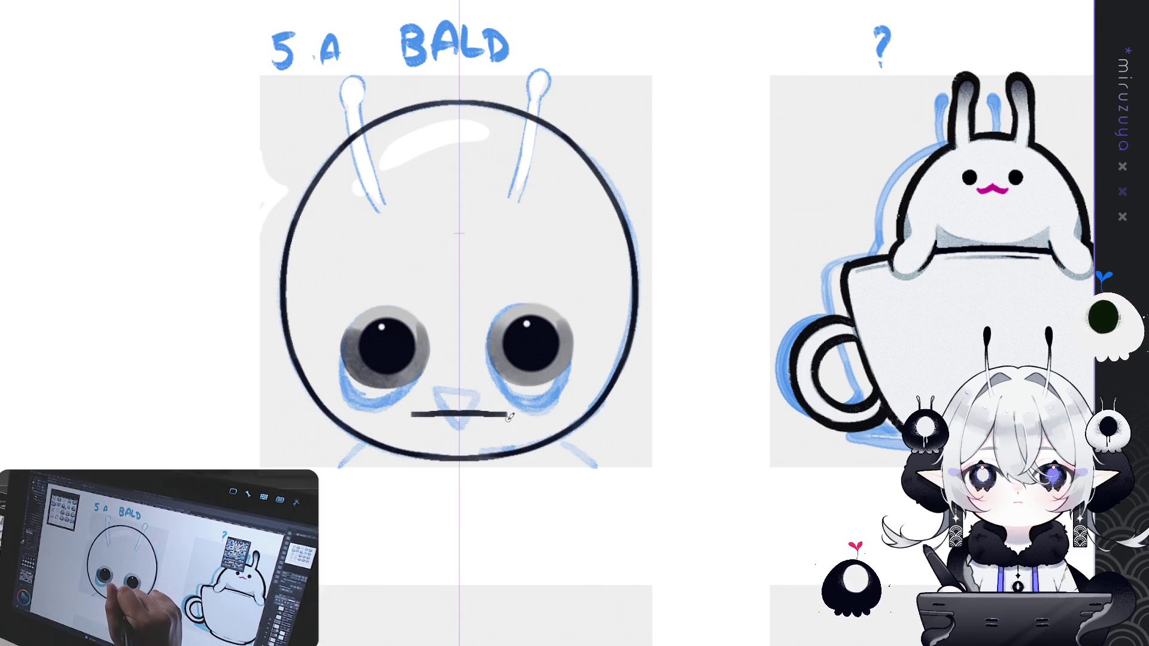
{"action": "left_click_drag", "start_coordinate": [685, 310], "coordinate": [694, 373]}
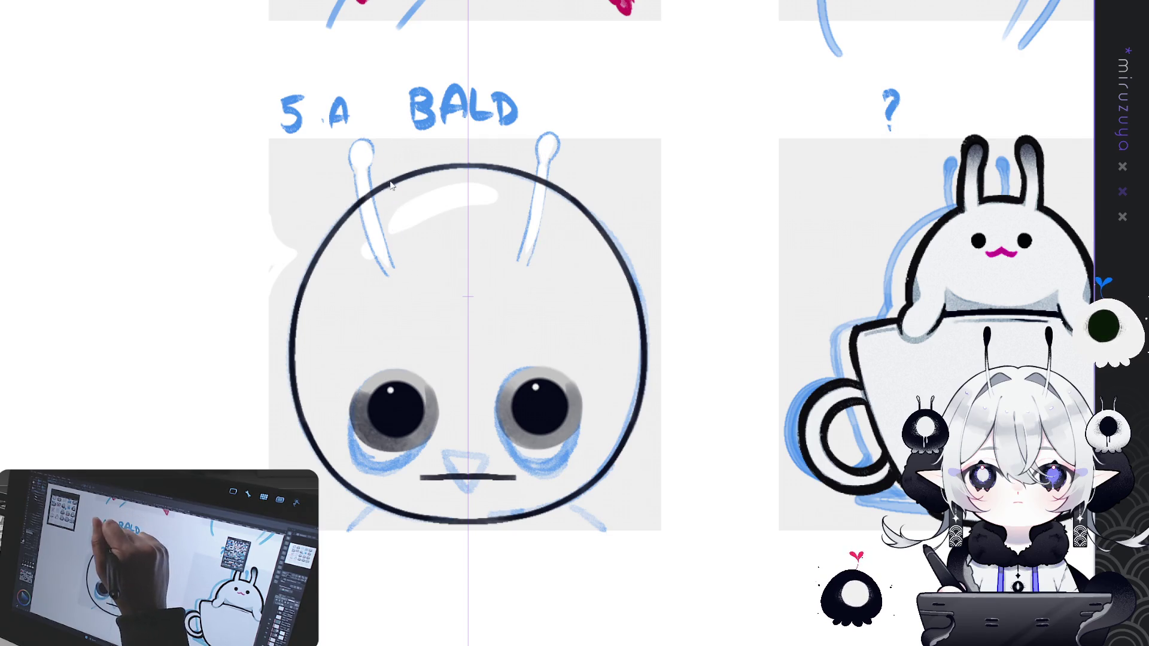
Begin inking both antennae in black with mirrored strokes, retrying the lines along them.
{"action": "mouse_move", "coordinate": [386, 154]}
{"action": "left_mouse_down"}
{"action": "mouse_move", "coordinate": [387, 201]}
{"action": "mouse_move", "coordinate": [412, 272]}
{"action": "left_mouse_up"}
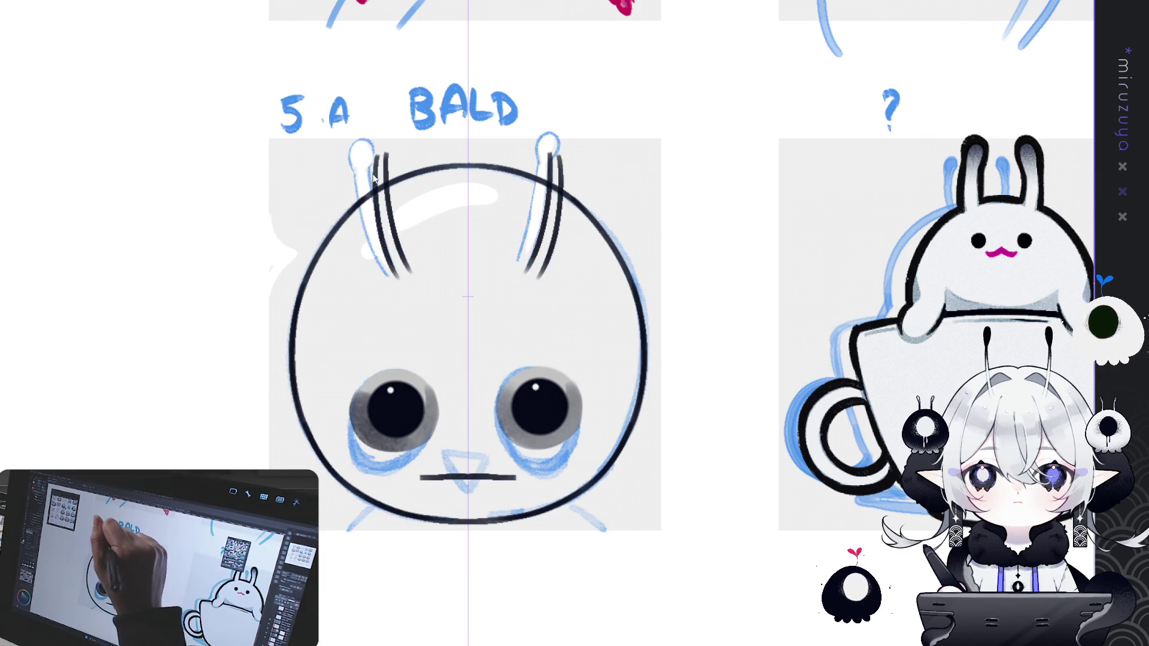
{"action": "left_click_drag", "start_coordinate": [371, 160], "coordinate": [392, 280]}
{"action": "left_click_drag", "start_coordinate": [371, 171], "coordinate": [389, 148]}
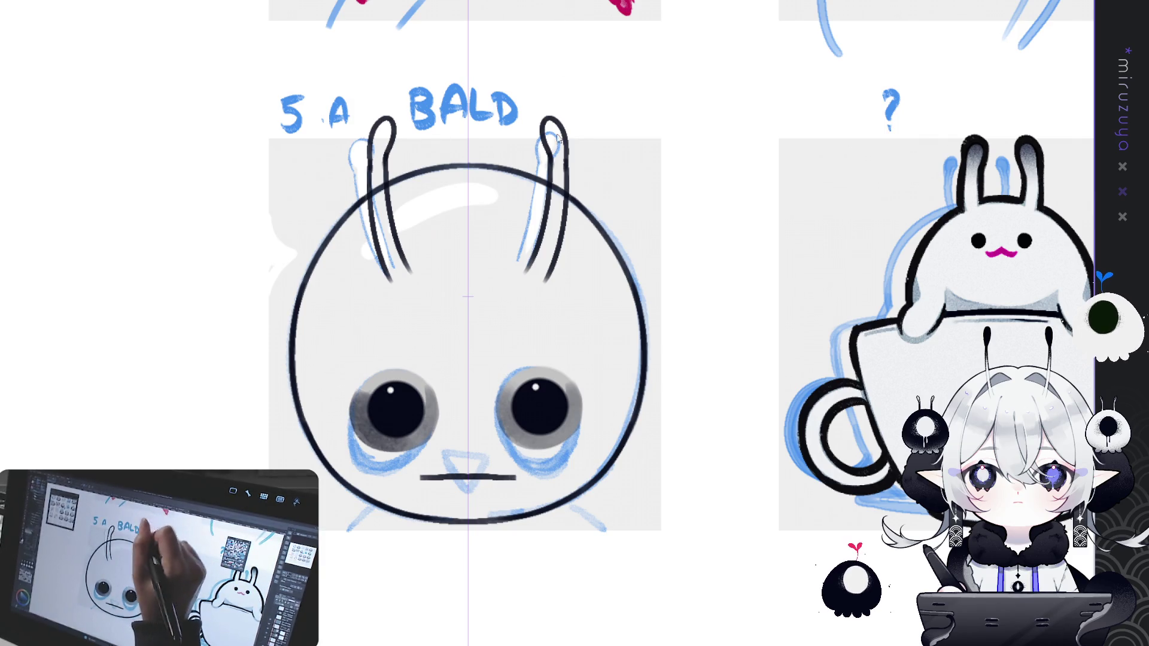
{"action": "key", "text": "ctrl+z"}
{"action": "key", "text": "ctrl+z"}
{"action": "key", "text": "ctrl+z"}
{"action": "left_click_drag", "start_coordinate": [521, 274], "coordinate": [543, 187]}
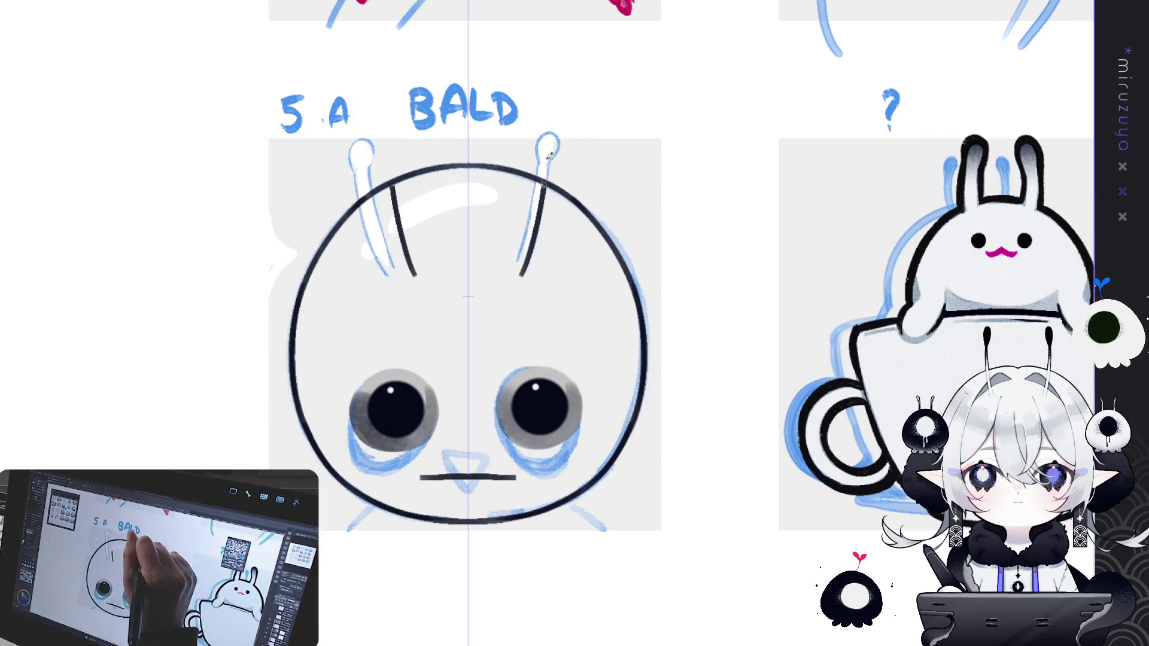
{"action": "key", "text": "ctrl+z"}
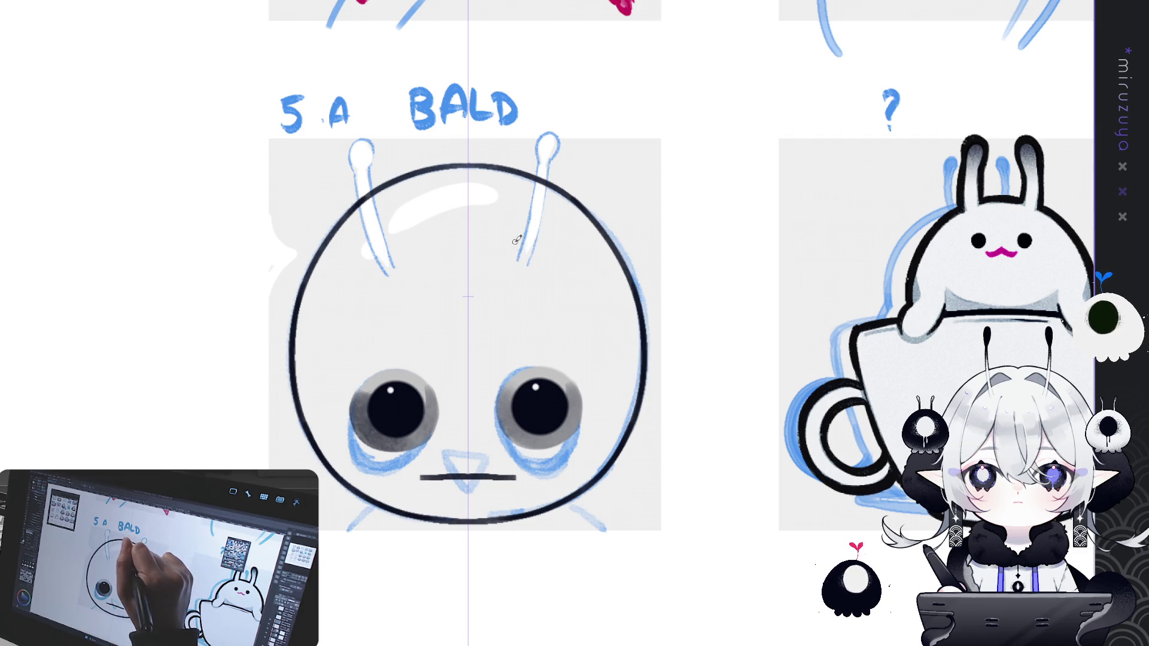
{"action": "left_click_drag", "start_coordinate": [521, 263], "coordinate": [540, 168]}
{"action": "key", "text": "ctrl+z"}
Finish both antennae with closed looped tips and hide the blue sketch layer.
{"action": "left_click_drag", "start_coordinate": [518, 256], "coordinate": [559, 134]}
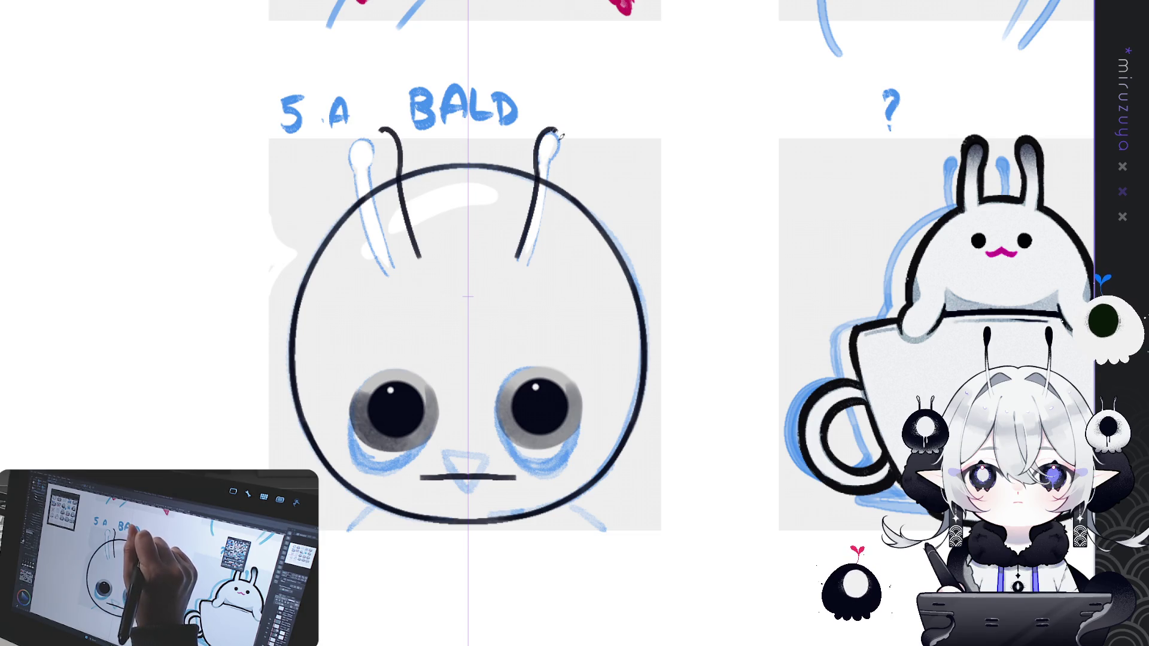
{"action": "mouse_move", "coordinate": [534, 167]}
{"action": "left_mouse_down"}
{"action": "mouse_move", "coordinate": [561, 170]}
{"action": "mouse_move", "coordinate": [525, 257]}
{"action": "left_mouse_up"}
{"action": "key", "text": "ctrl+z"}
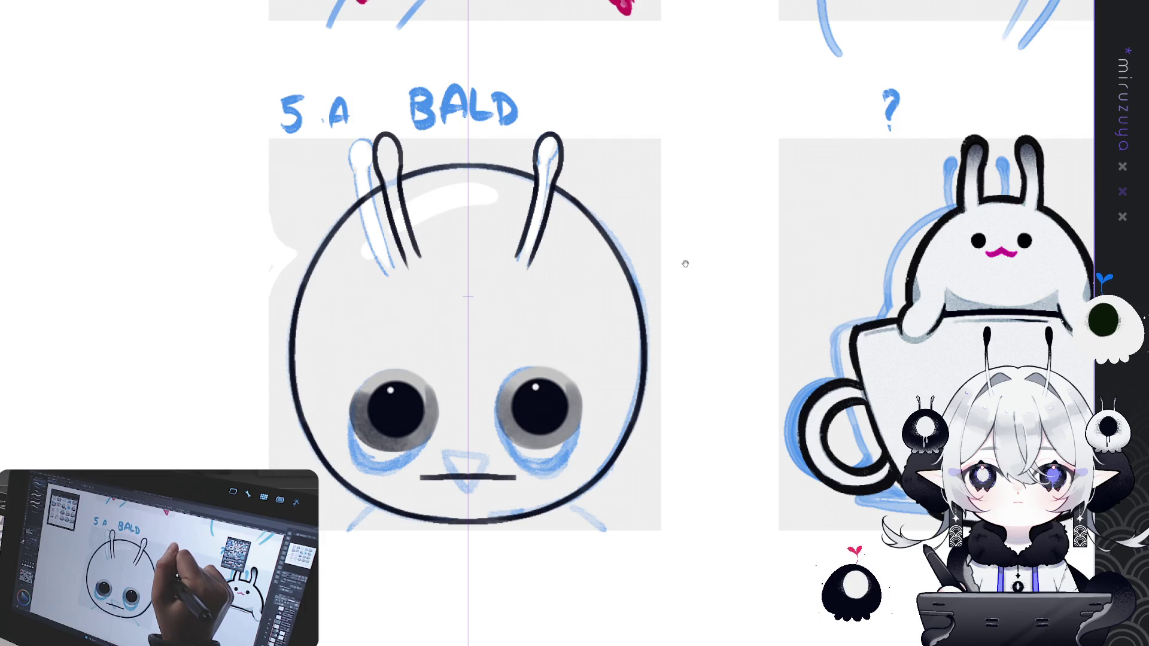
{"action": "left_click_drag", "start_coordinate": [688, 254], "coordinate": [678, 183]}
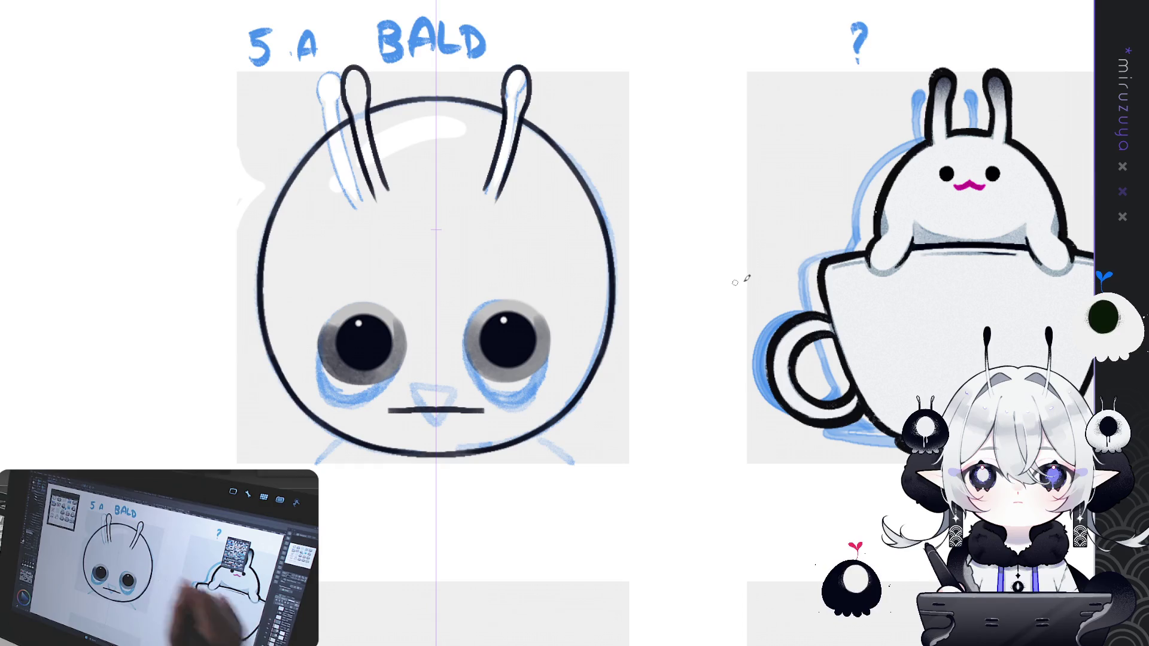
{"action": "left_click", "coordinate": [1146, 297]}
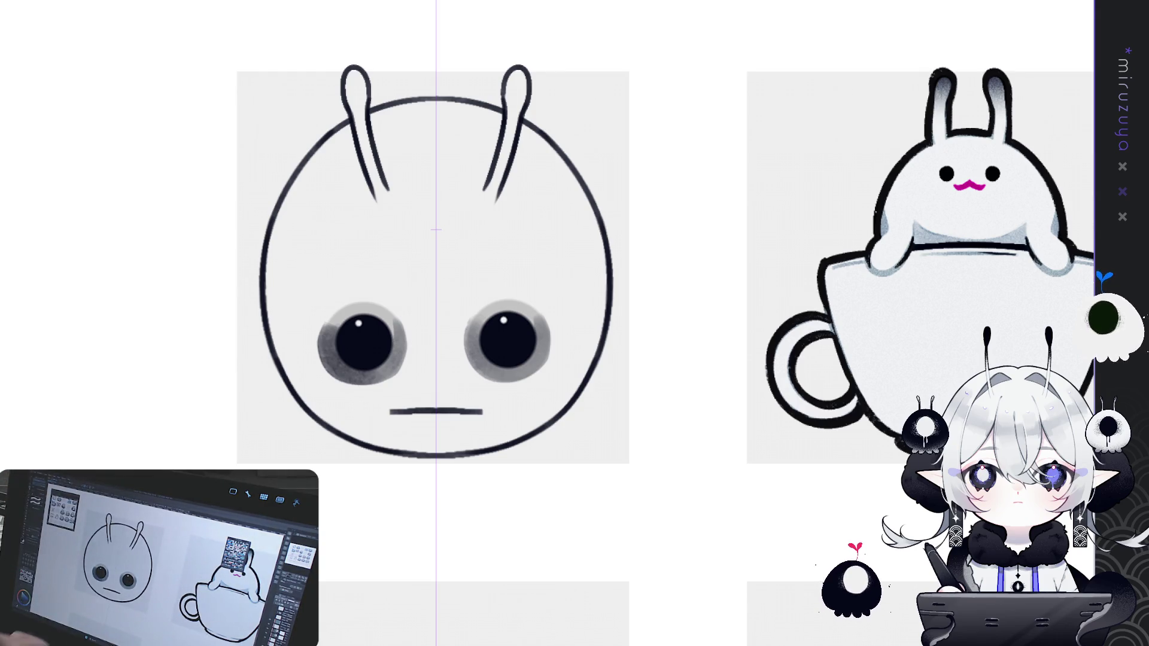
Move the line art down slightly, shrink it from the top, and revert the eyes to grey discs.
{"action": "left_click_drag", "start_coordinate": [548, 20], "coordinate": [549, 22]}
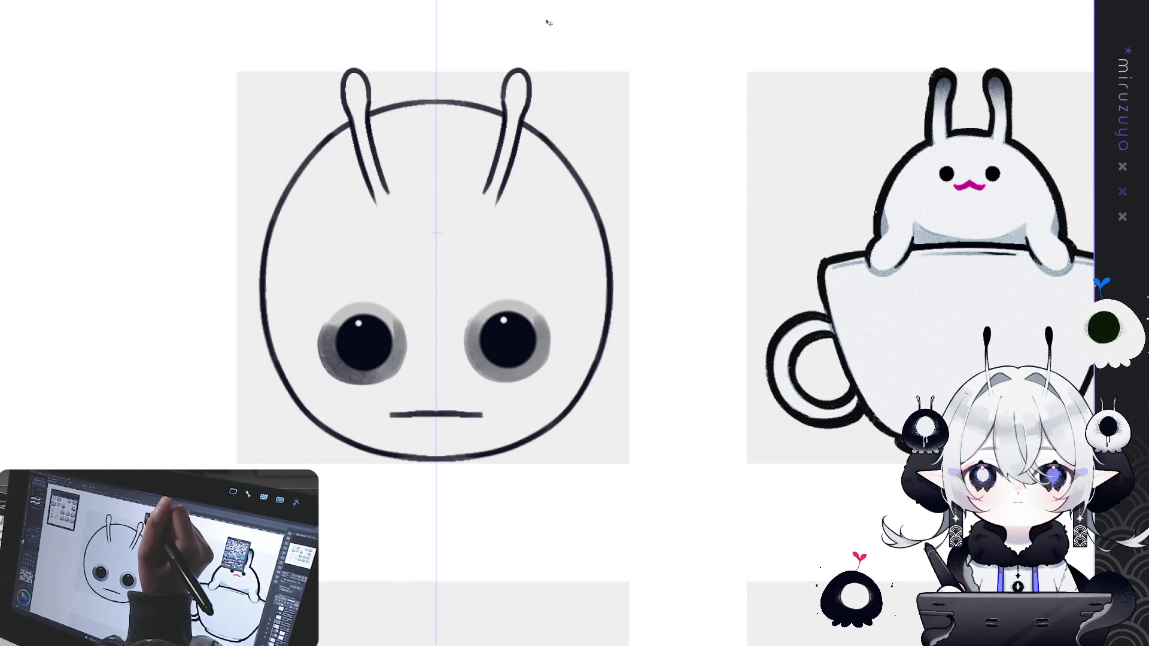
{"action": "key", "text": "ctrl+t"}
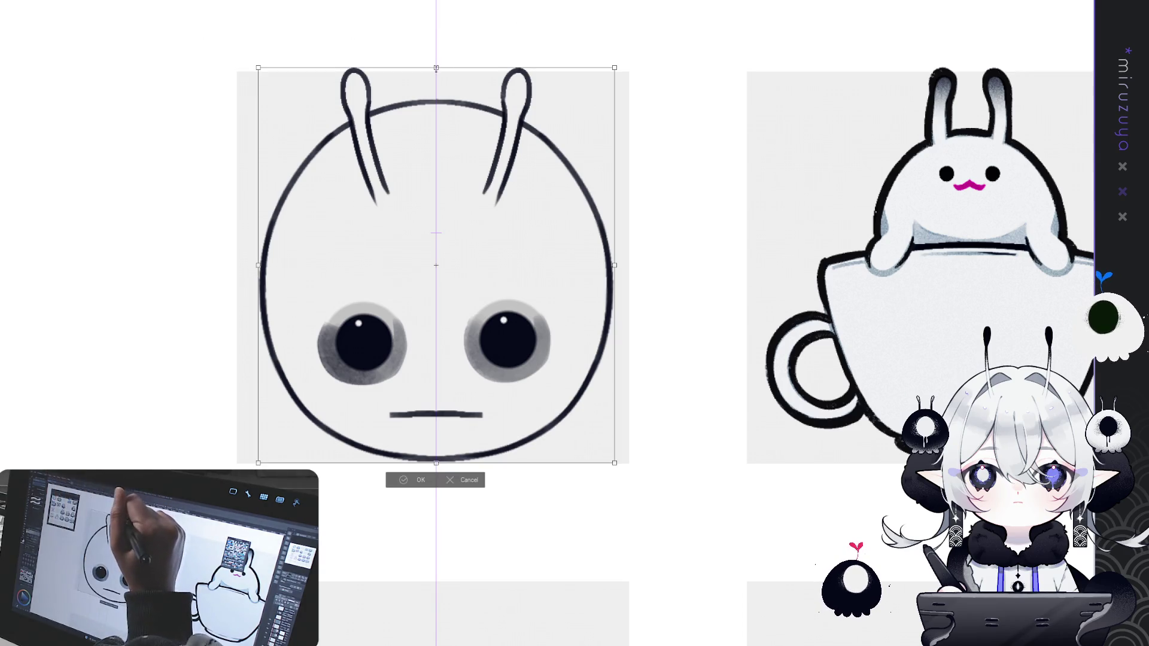
{"action": "left_click_drag", "start_coordinate": [436, 68], "coordinate": [436, 72]}
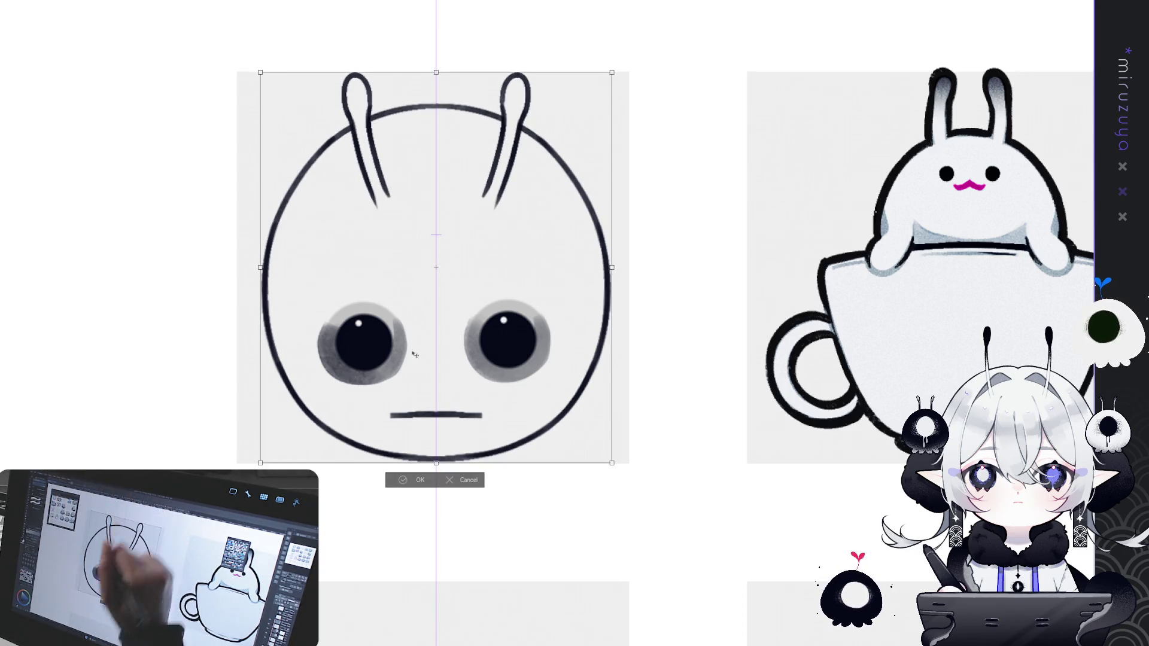
{"action": "key", "text": "Return"}
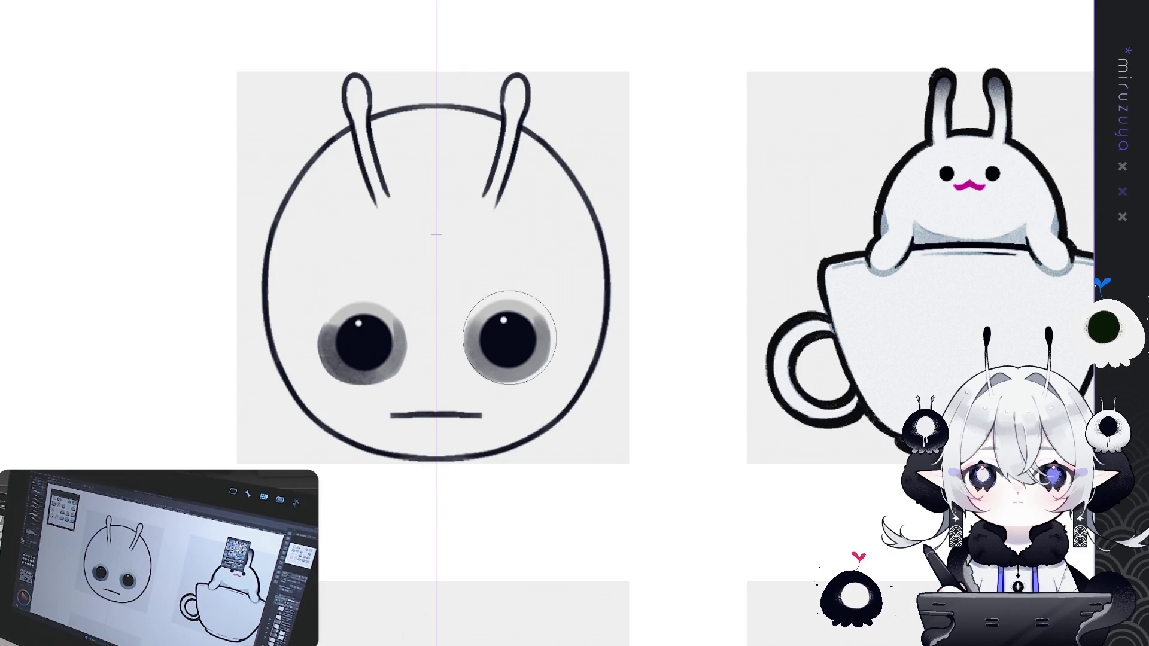
{"action": "key", "text": "ctrl+z"}
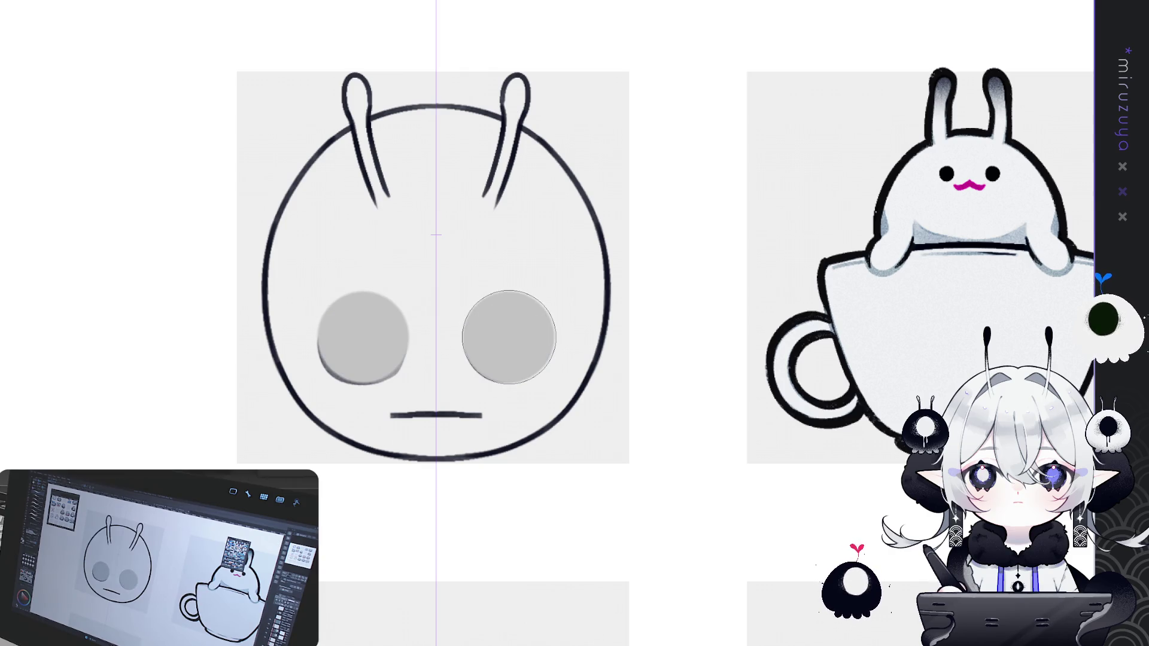
Stamp dark pupils with enlarged white highlight dots into both grey eyes.
{"action": "key", "text": "ctrl+z"}
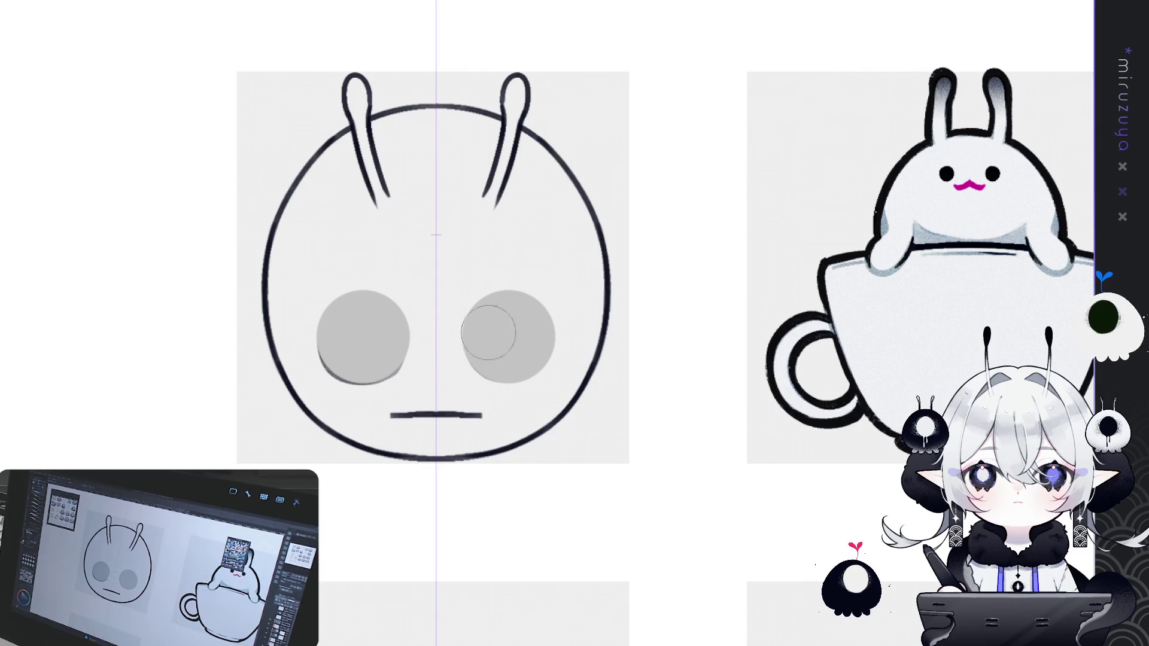
{"action": "left_click", "coordinate": [508, 329]}
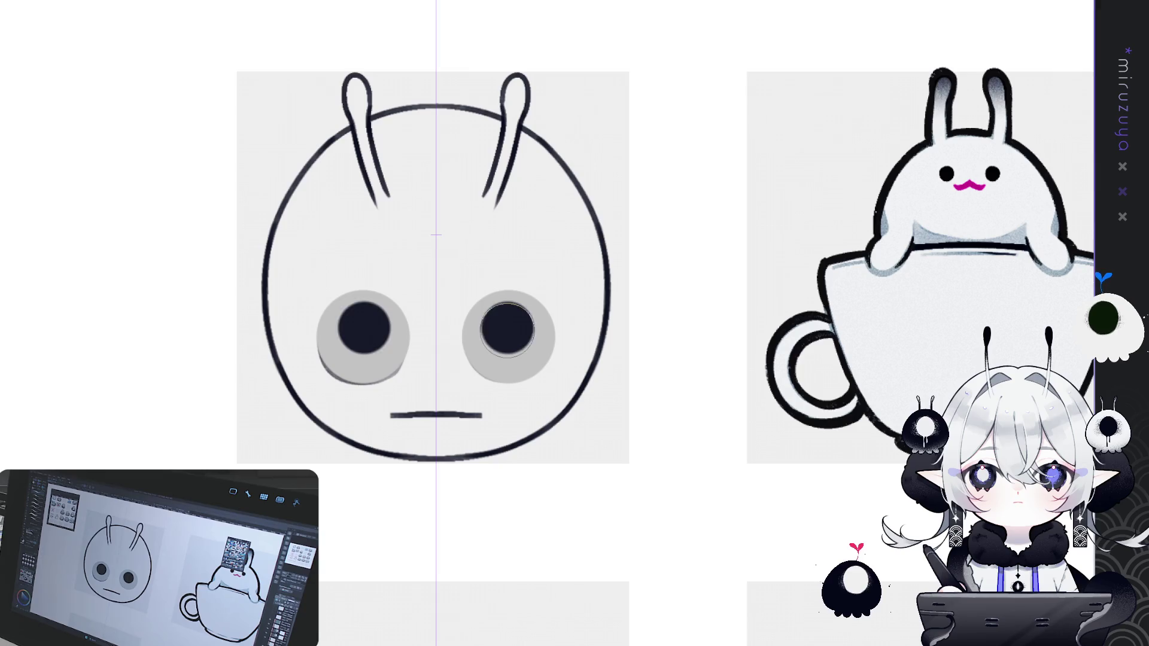
{"action": "key", "text": "ctrl+z"}
{"action": "left_click", "coordinate": [508, 331]}
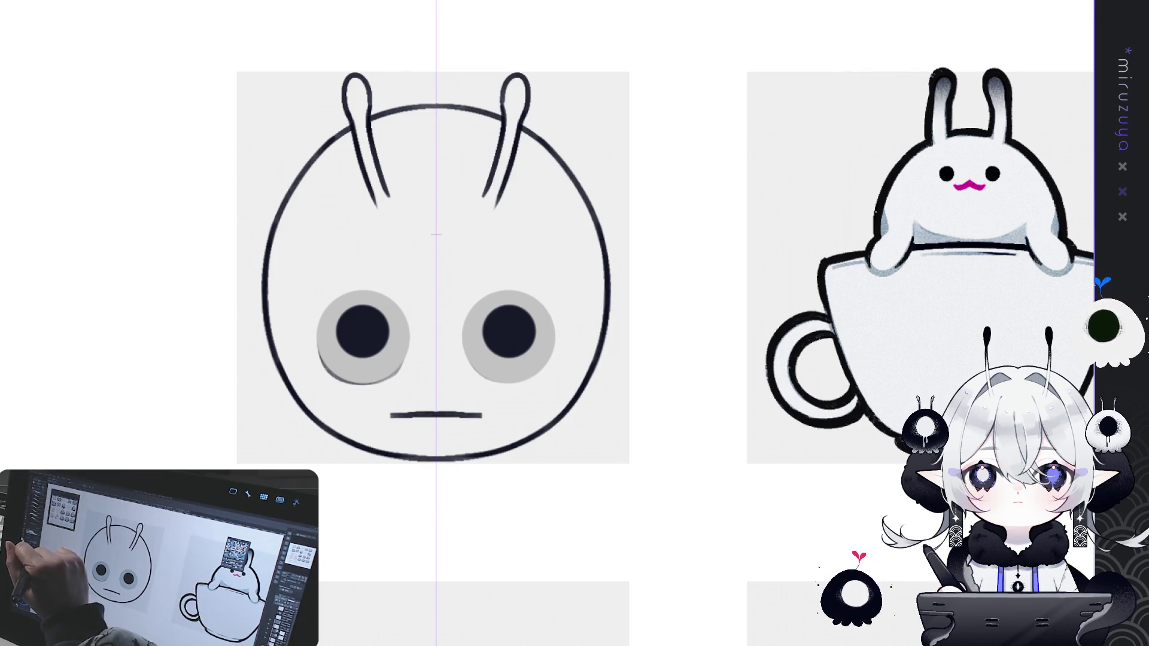
{"action": "left_click", "coordinate": [507, 307]}
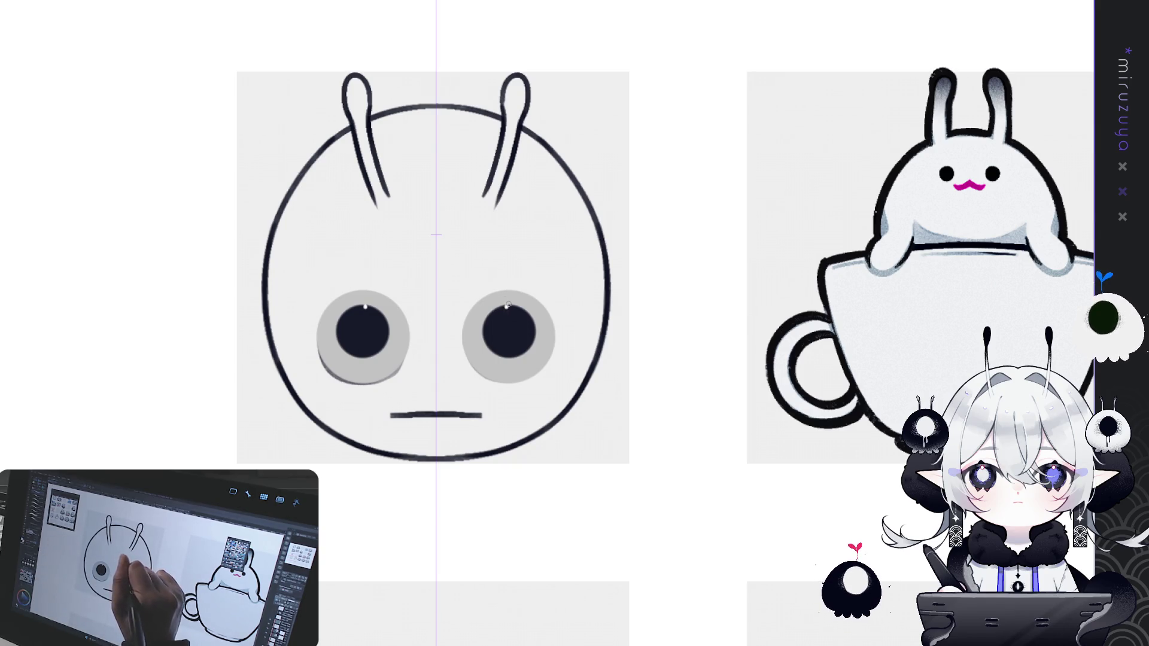
{"action": "left_click", "coordinate": [509, 305]}
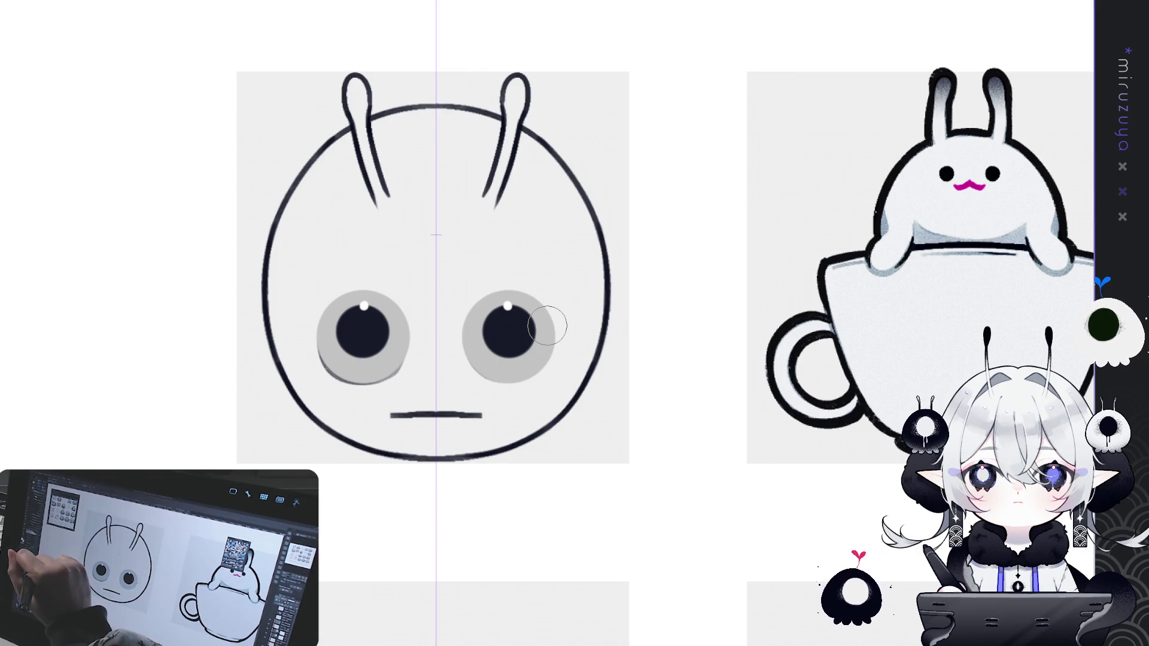
Airbrush soft darker grey shading into the lower irises with a bigger brush, toggling it to compare.
{"action": "key", "text": "bracketright"}
{"action": "mouse_move", "coordinate": [473, 333]}
{"action": "left_mouse_down"}
{"action": "mouse_move", "coordinate": [539, 347]}
{"action": "mouse_move", "coordinate": [527, 371]}
{"action": "mouse_move", "coordinate": [547, 335]}
{"action": "mouse_move", "coordinate": [574, 323]}
{"action": "left_mouse_up"}
{"action": "key", "text": "ctrl+z"}
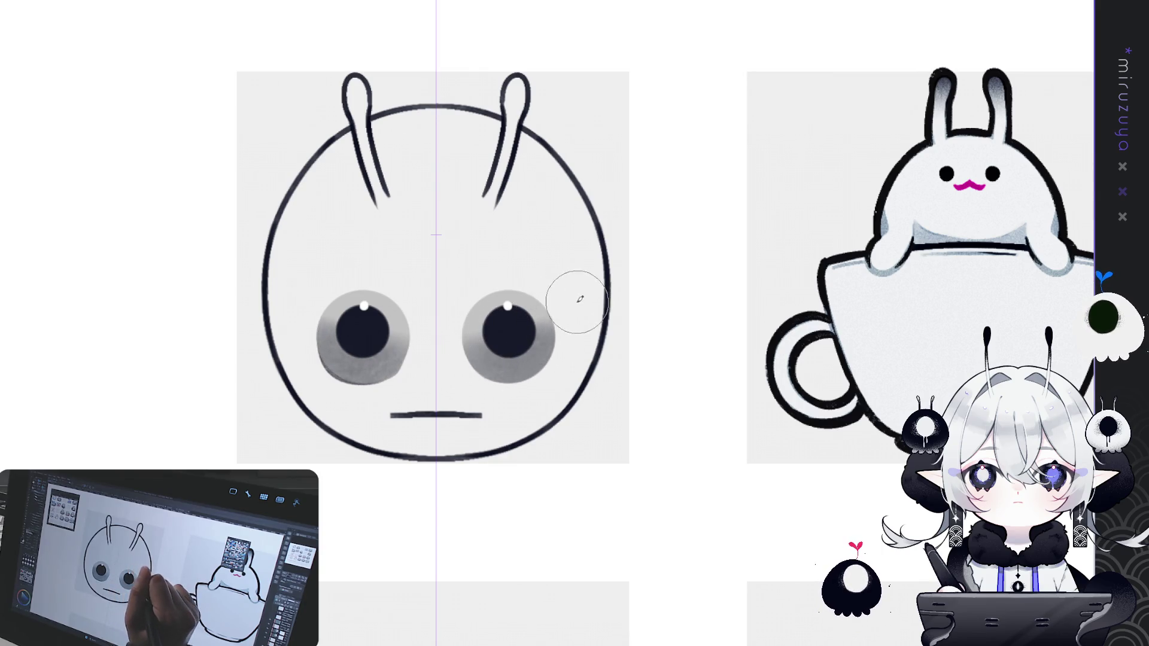
{"action": "left_click_drag", "start_coordinate": [482, 333], "coordinate": [526, 379]}
{"action": "left_click_drag", "start_coordinate": [488, 333], "coordinate": [548, 356]}
{"action": "key", "text": "ctrl+z"}
{"action": "left_click_drag", "start_coordinate": [479, 335], "coordinate": [539, 341]}
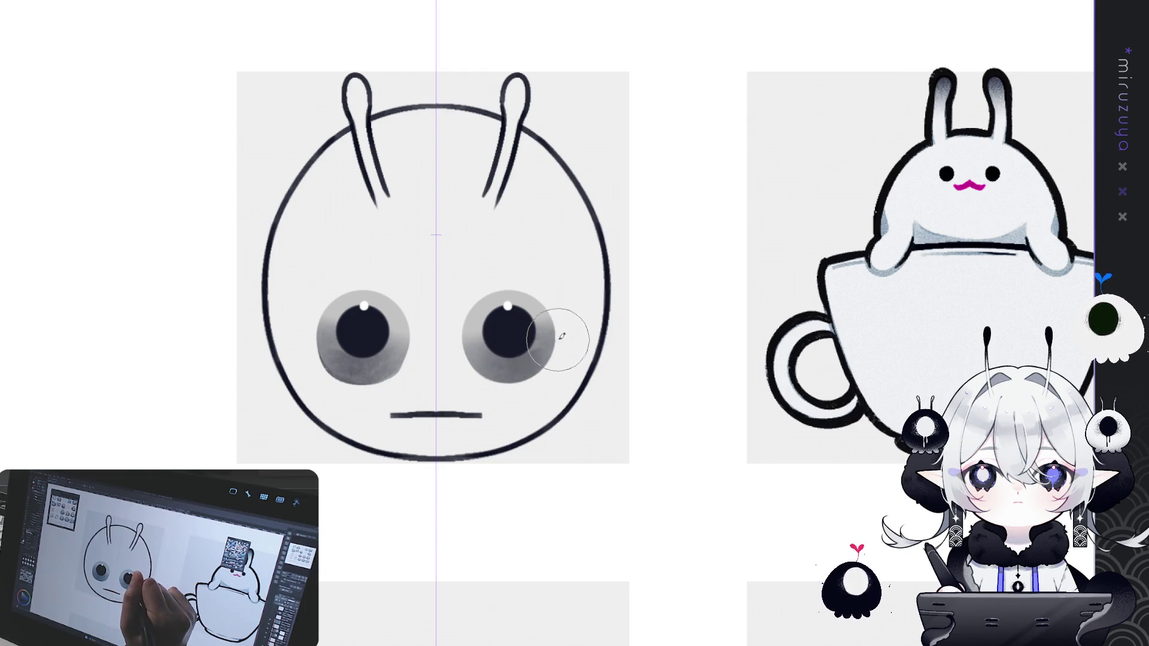
{"action": "key", "text": "ctrl+z"}
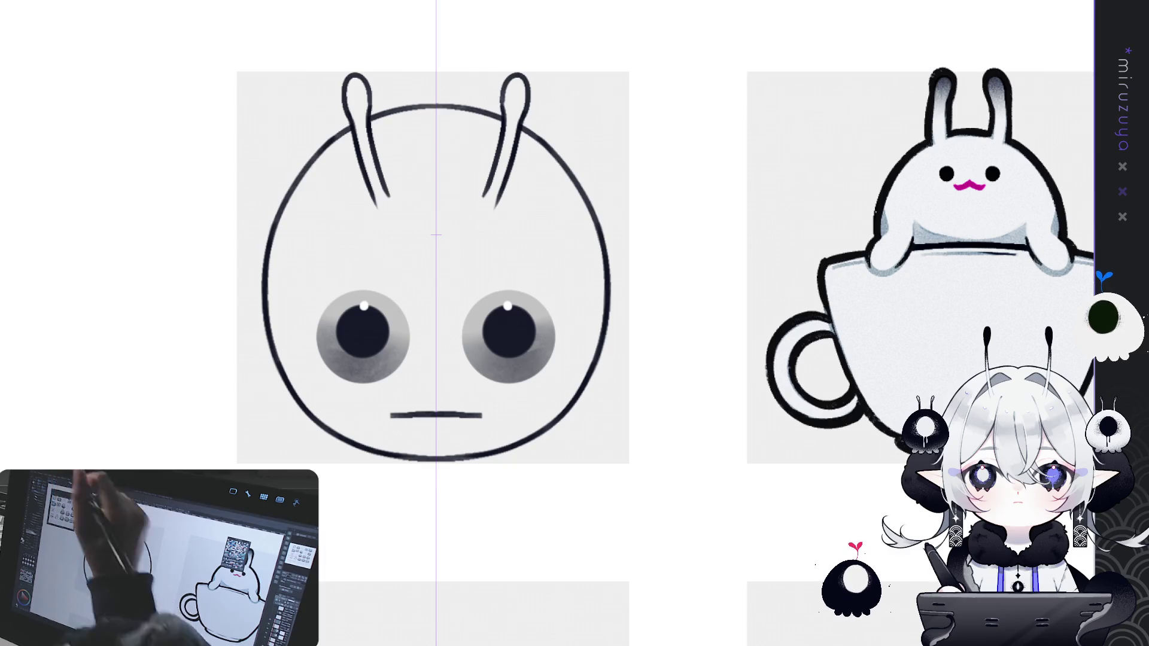
{"action": "key", "text": "ctrl+z"}
{"action": "key", "text": "ctrl+y"}
{"action": "key", "text": "ctrl+z"}
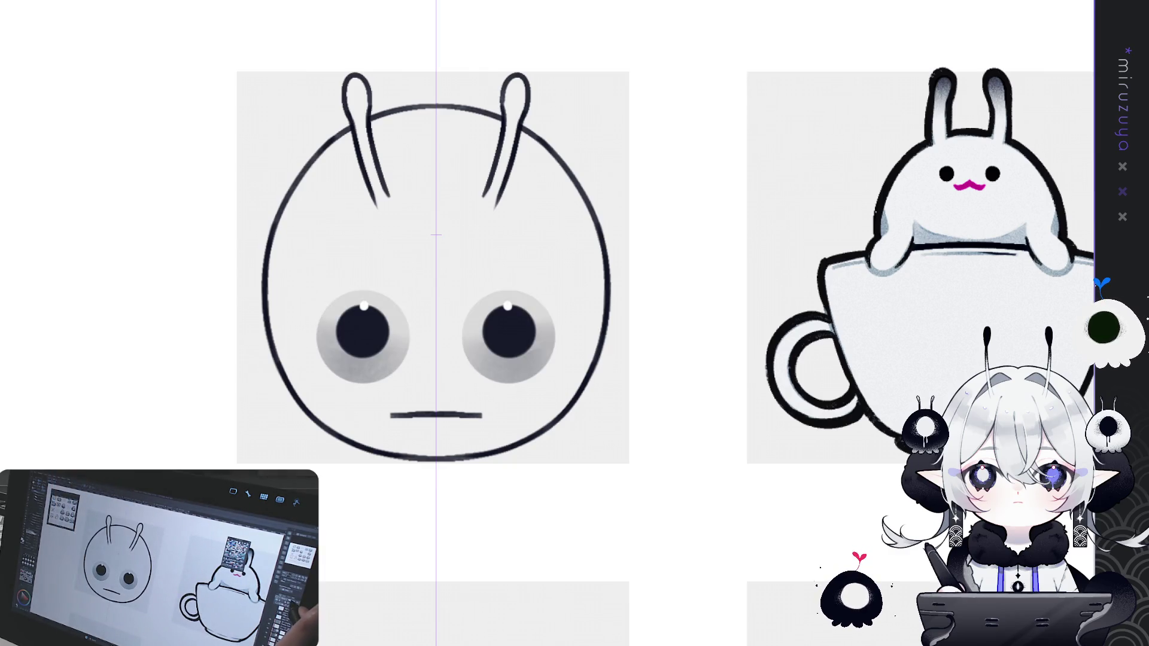
Lasso-select and delete the flat mouth line below the nose, then deselect.
{"action": "key", "text": "ctrl+y"}
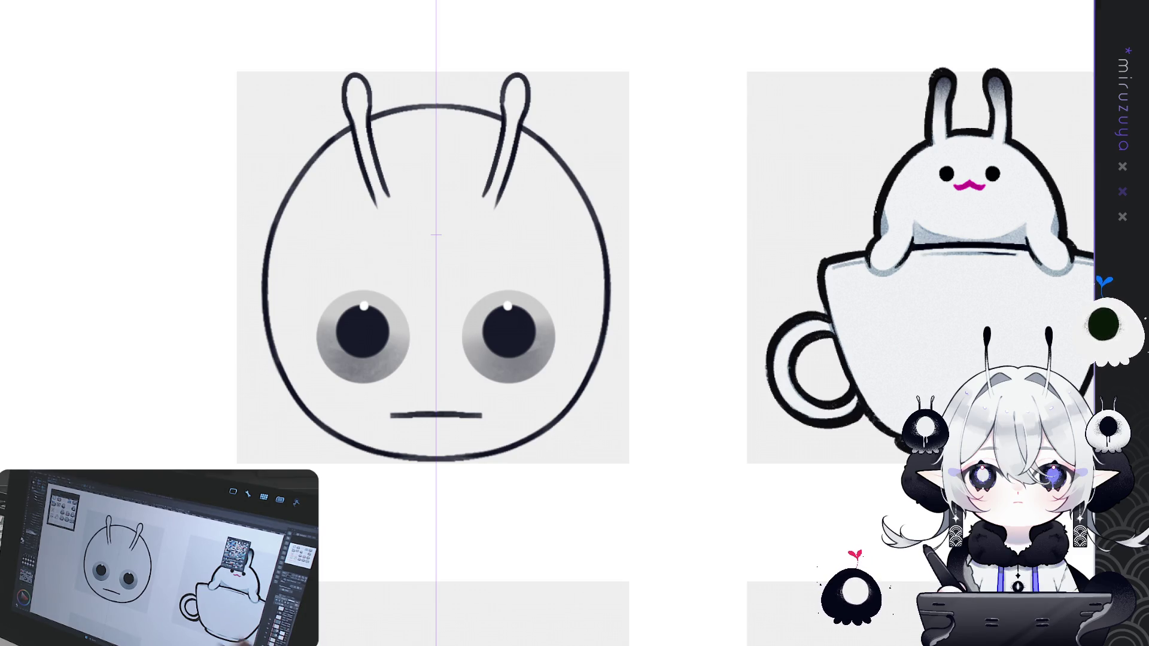
{"action": "left_click_drag", "start_coordinate": [437, 434], "coordinate": [488, 418]}
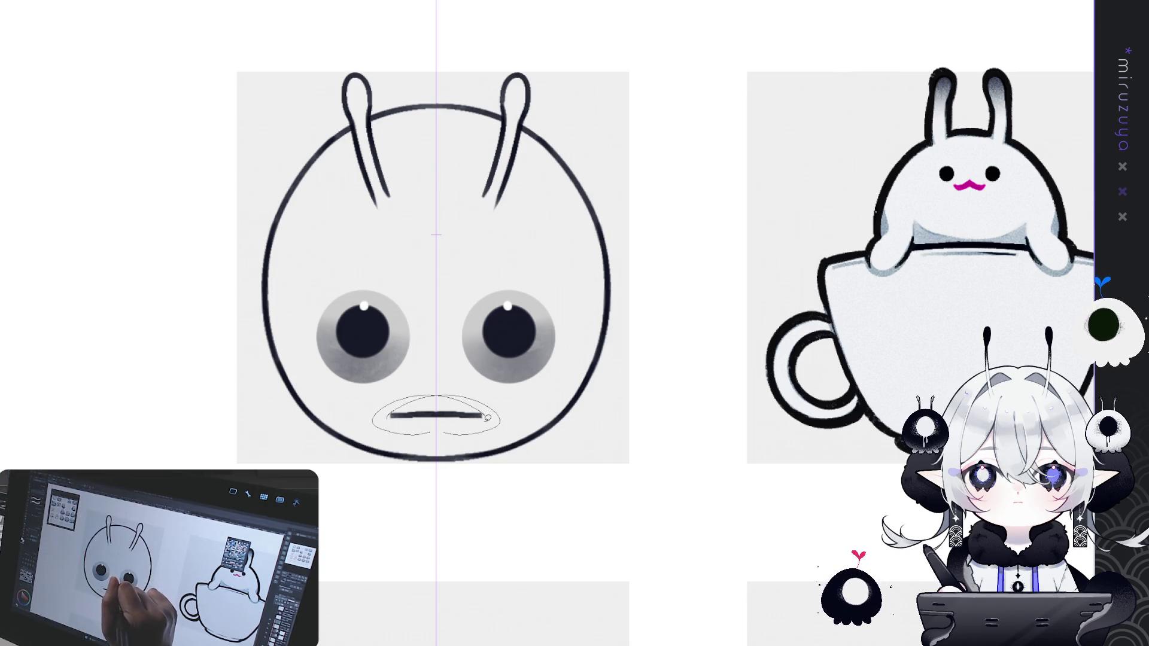
{"action": "key", "text": "Delete"}
{"action": "key", "text": "ctrl+d"}
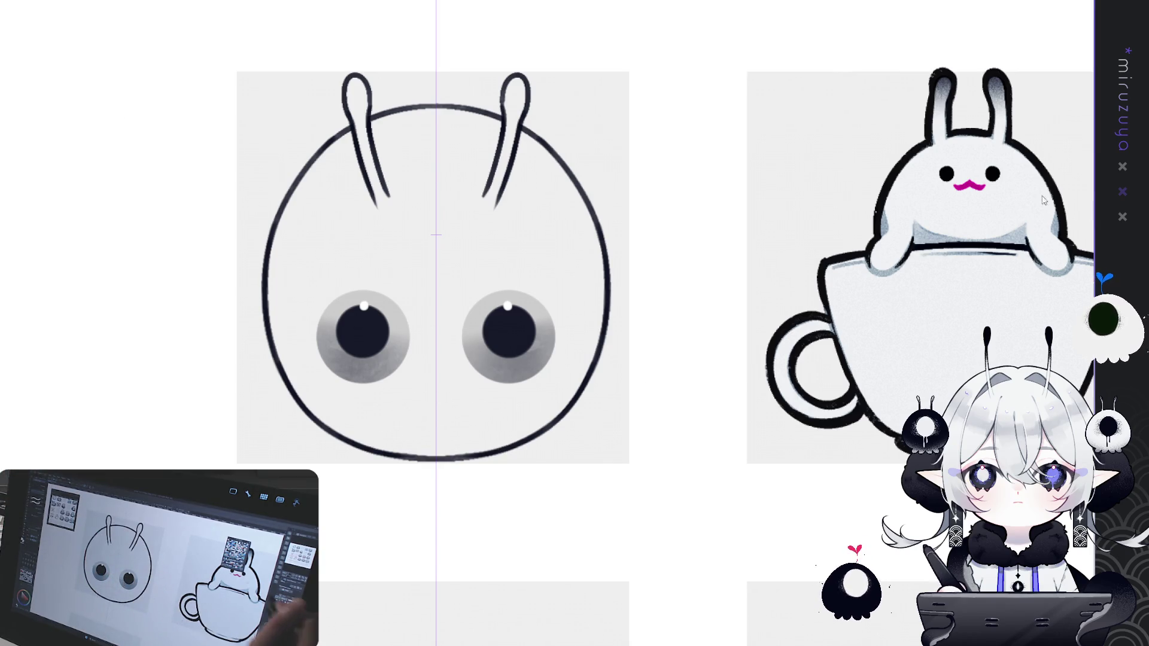
{"action": "mouse_move", "coordinate": [1085, 215]}
{"action": "left_mouse_down"}
{"action": "mouse_move", "coordinate": [702, 509]}
{"action": "mouse_move", "coordinate": [547, 325]}
{"action": "left_mouse_up"}
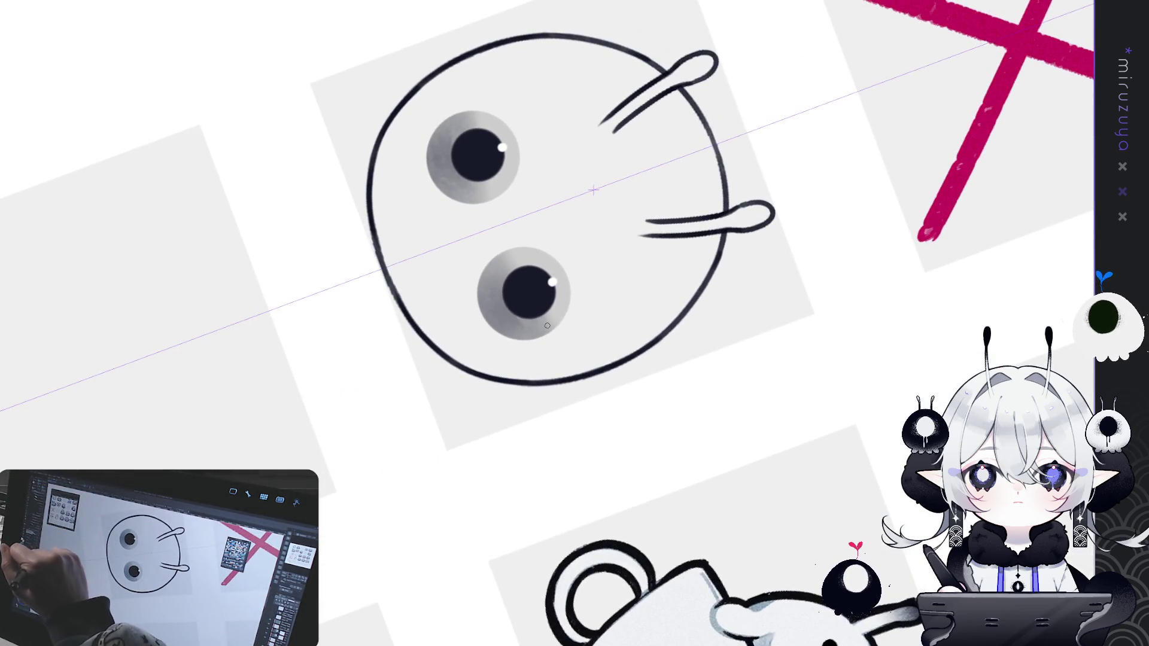
Draw a longer dark lip line across the blob's mouth, thickened in the middle.
{"action": "left_click_drag", "start_coordinate": [407, 219], "coordinate": [434, 291]}
{"action": "key", "text": "ctrl+z"}
{"action": "left_click_drag", "start_coordinate": [407, 213], "coordinate": [439, 296]}
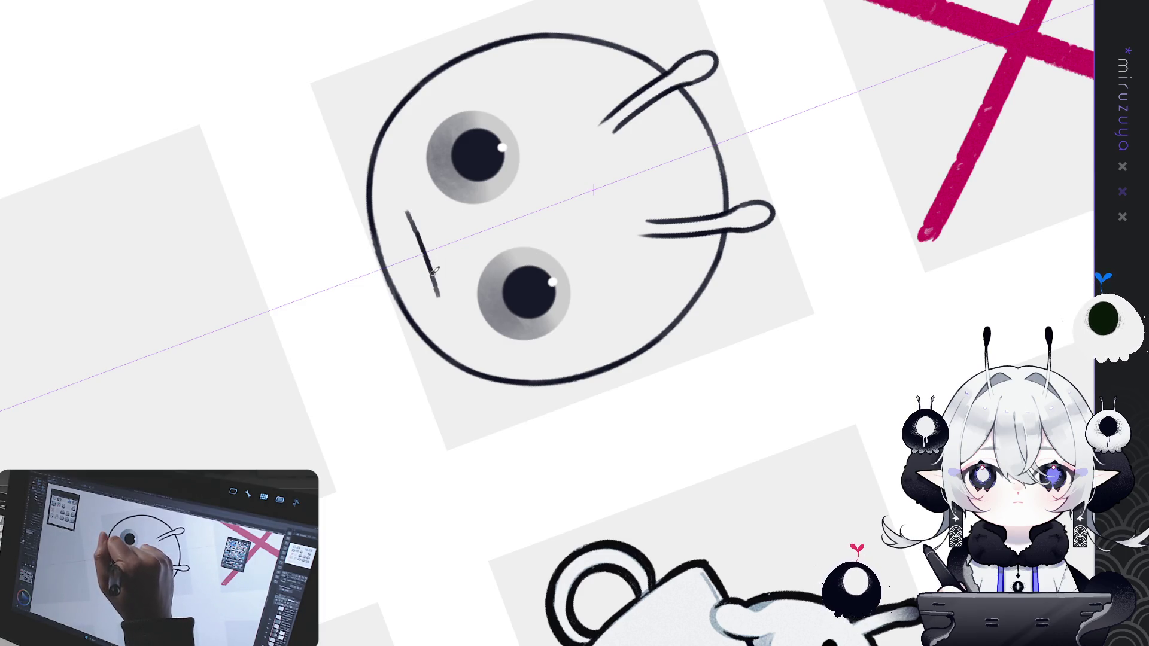
{"action": "left_click_drag", "start_coordinate": [414, 221], "coordinate": [431, 269]}
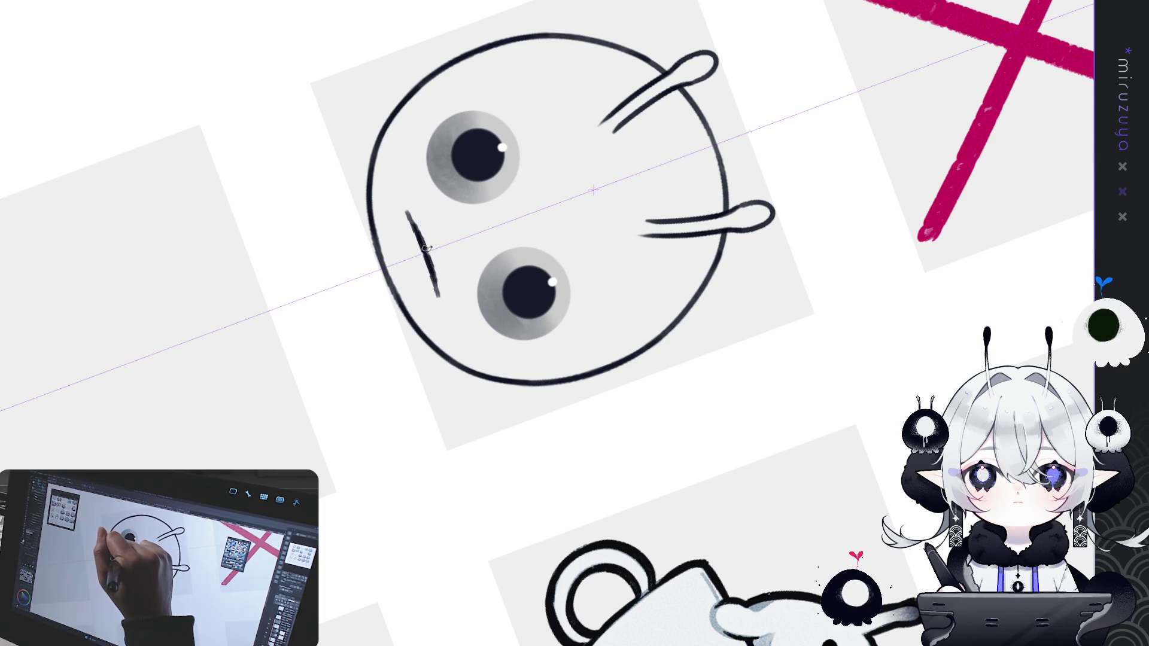
Add faint grey upper and lower lip outlines, then reset the canvas view upright.
{"action": "mouse_move", "coordinate": [398, 219]}
{"action": "left_mouse_down"}
{"action": "mouse_move", "coordinate": [410, 275]}
{"action": "mouse_move", "coordinate": [436, 293]}
{"action": "left_mouse_up"}
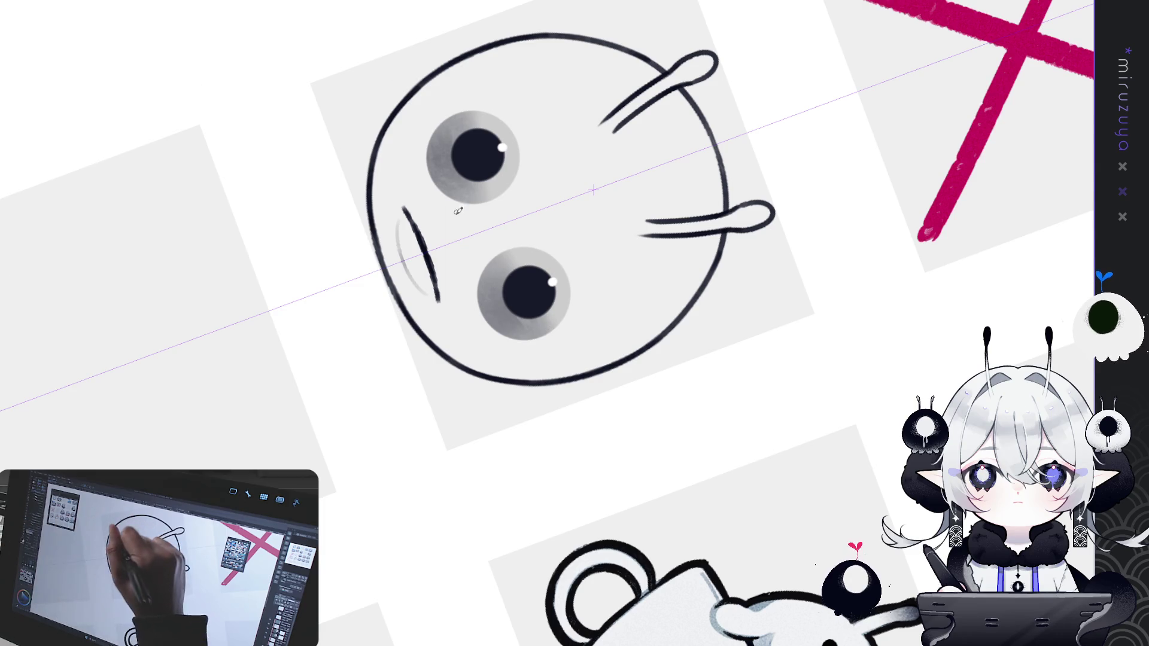
{"action": "mouse_move", "coordinate": [418, 200]}
{"action": "left_mouse_down"}
{"action": "mouse_move", "coordinate": [452, 293]}
{"action": "mouse_move", "coordinate": [451, 263]}
{"action": "left_mouse_up"}
{"action": "key", "text": "ctrl+0"}
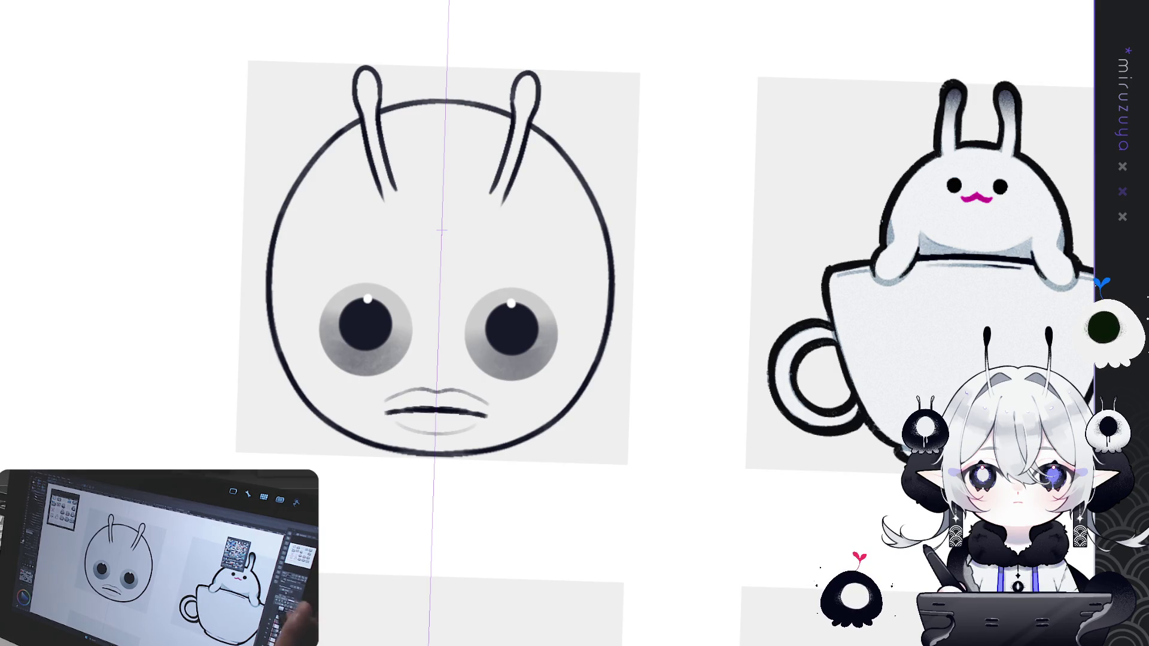
{"action": "scroll", "coordinate": [599, 270], "scroll_direction": "up", "scroll_amount": 1}
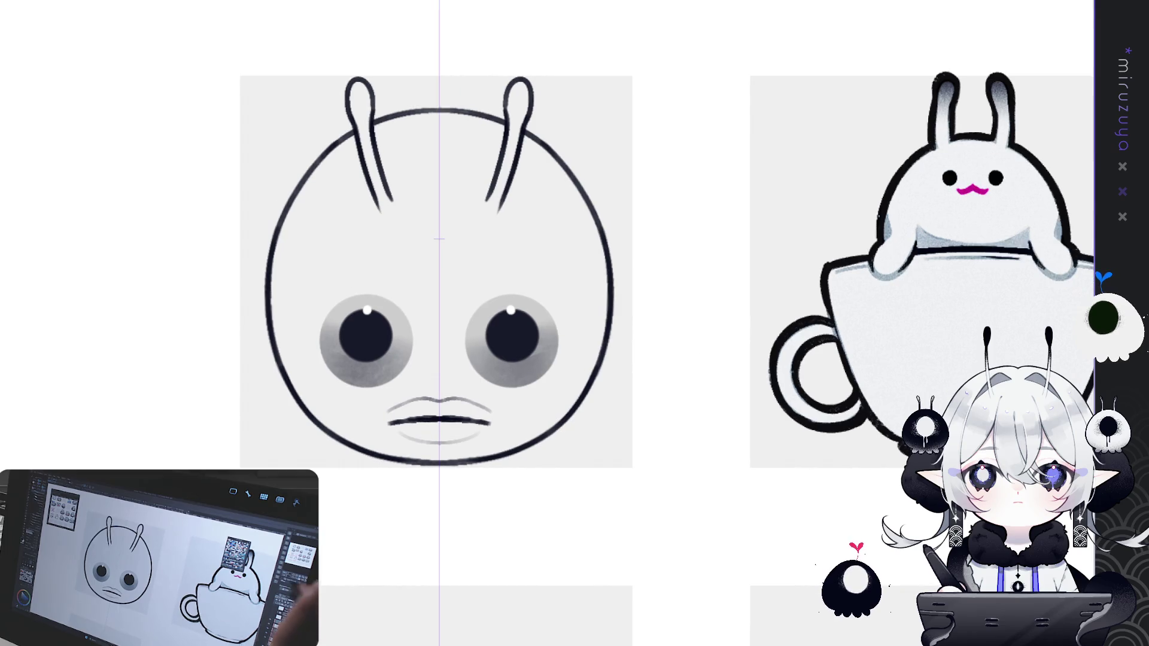
{"action": "left_click_drag", "start_coordinate": [440, 269], "coordinate": [521, 239]}
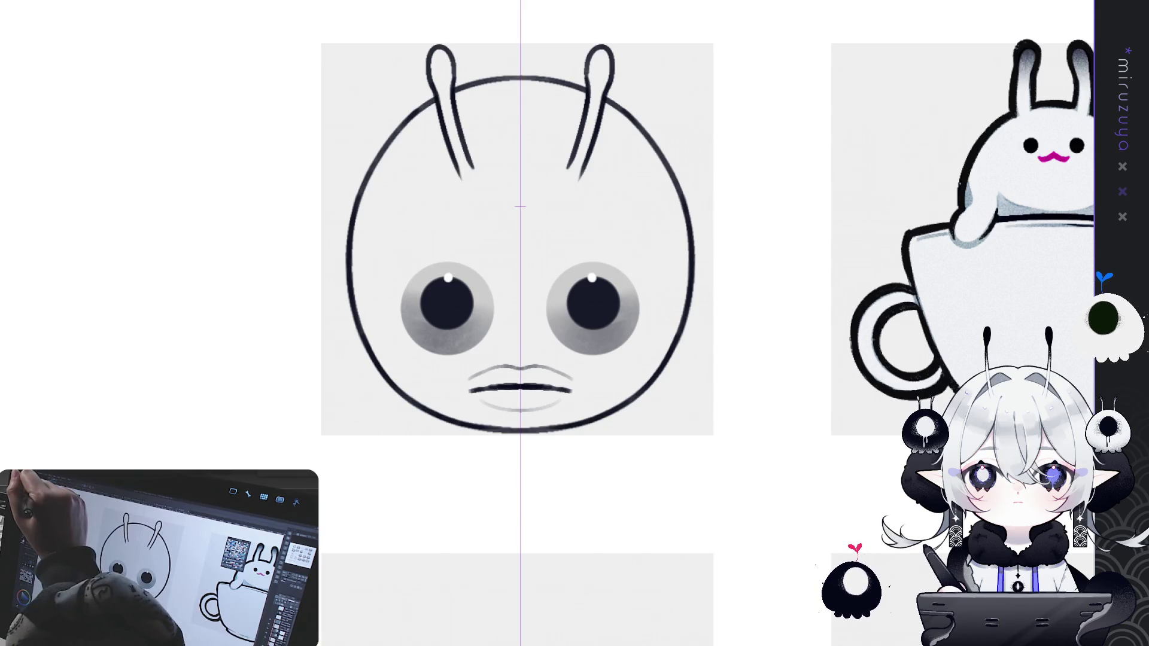
{"action": "left_click_drag", "start_coordinate": [567, 267], "coordinate": [277, 396]}
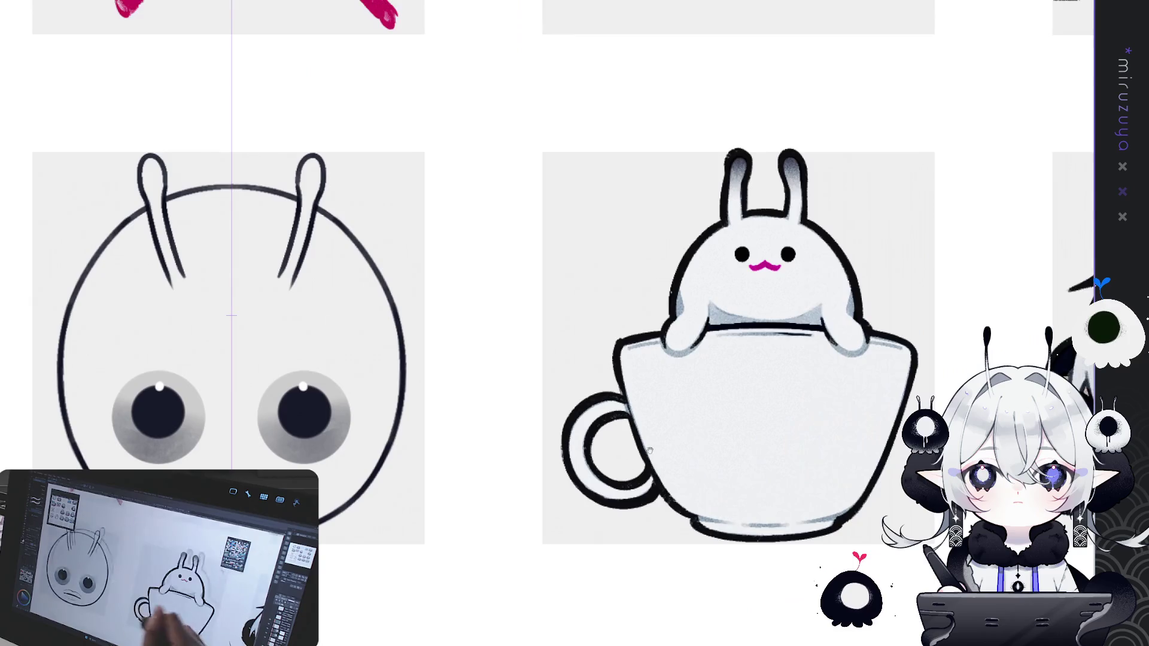
{"action": "left_click_drag", "start_coordinate": [524, 442], "coordinate": [703, 391]}
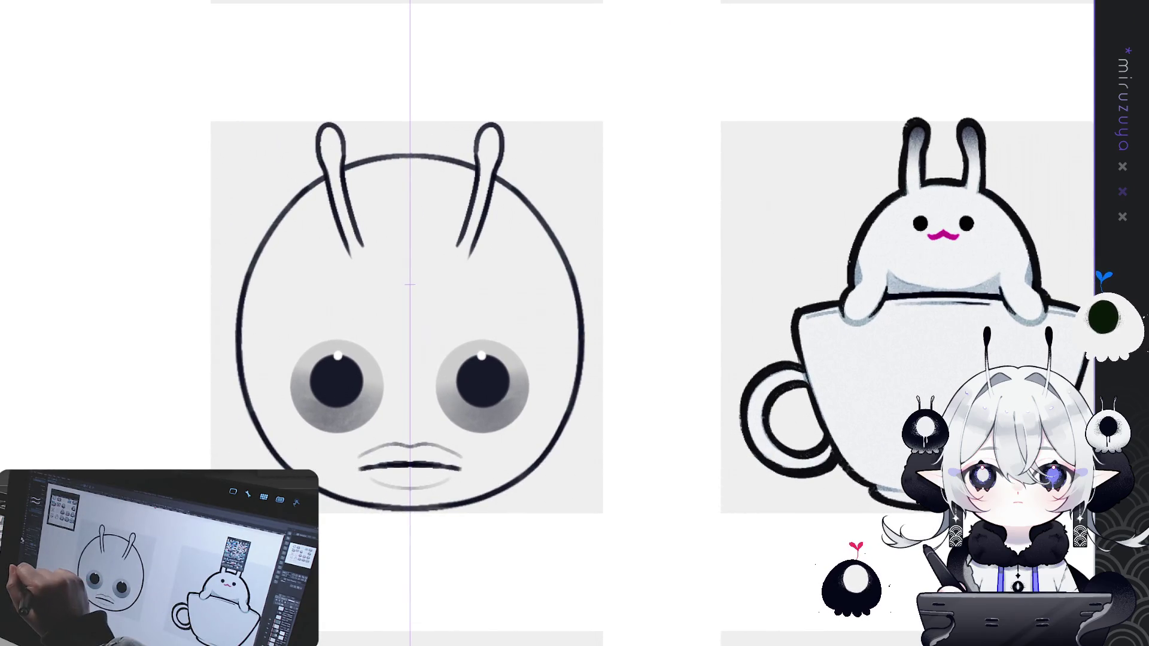
{"action": "left_click_drag", "start_coordinate": [316, 530], "coordinate": [373, 538]}
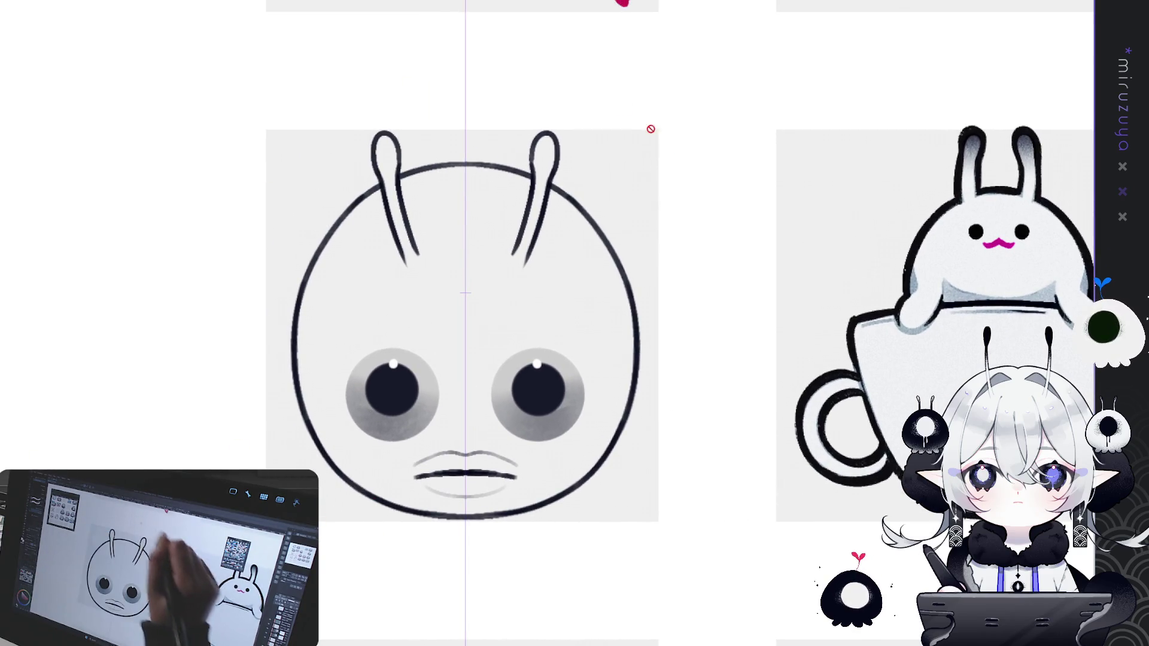
{"action": "mouse_move", "coordinate": [466, 293]}
{"action": "left_mouse_down"}
{"action": "mouse_move", "coordinate": [578, 522]}
{"action": "mouse_move", "coordinate": [546, 56]}
{"action": "left_mouse_up"}
{"action": "key", "text": "ctrl+z"}
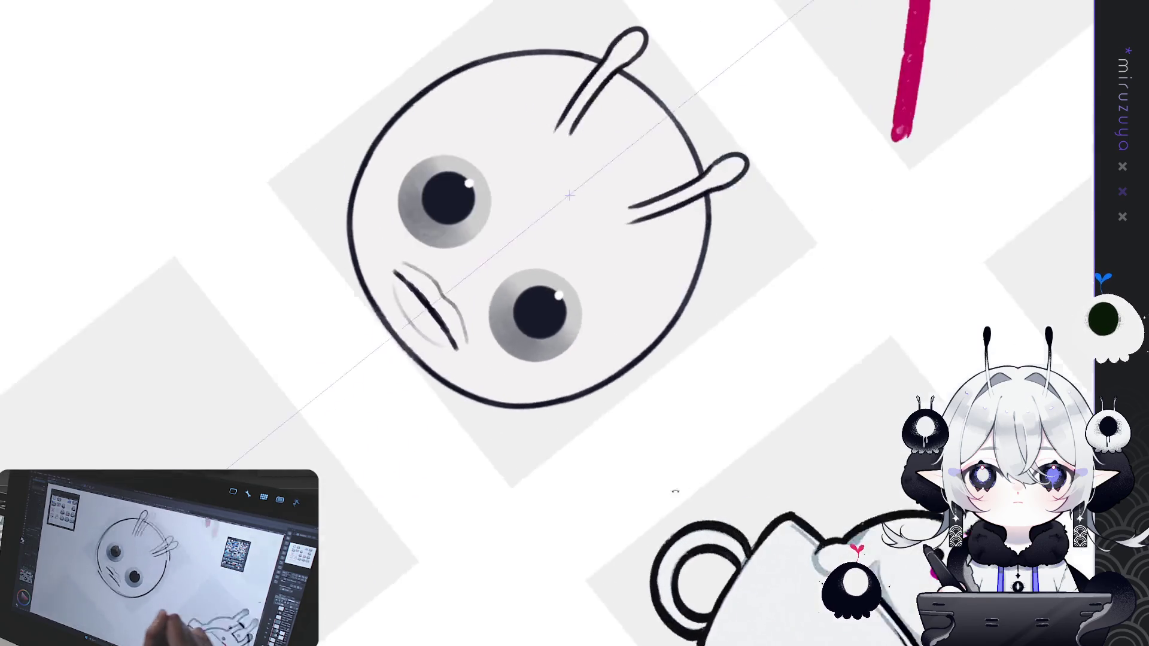
{"action": "left_click_drag", "start_coordinate": [694, 375], "coordinate": [589, 469]}
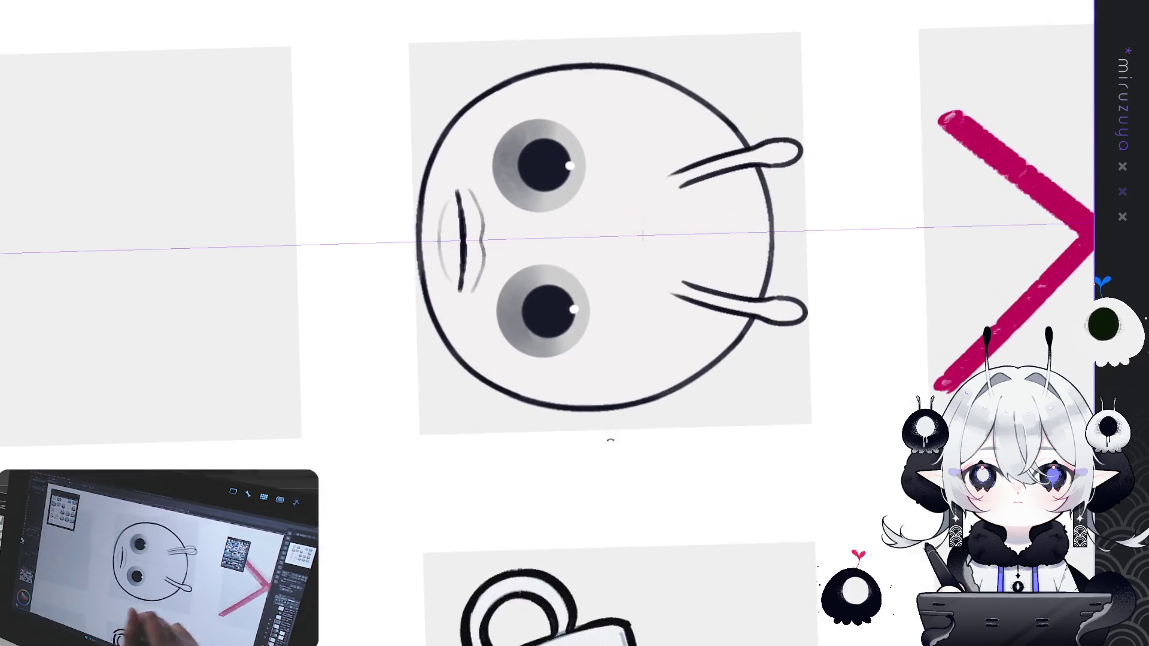
{"action": "scroll", "coordinate": [550, 328], "scroll_direction": "up", "scroll_amount": 2}
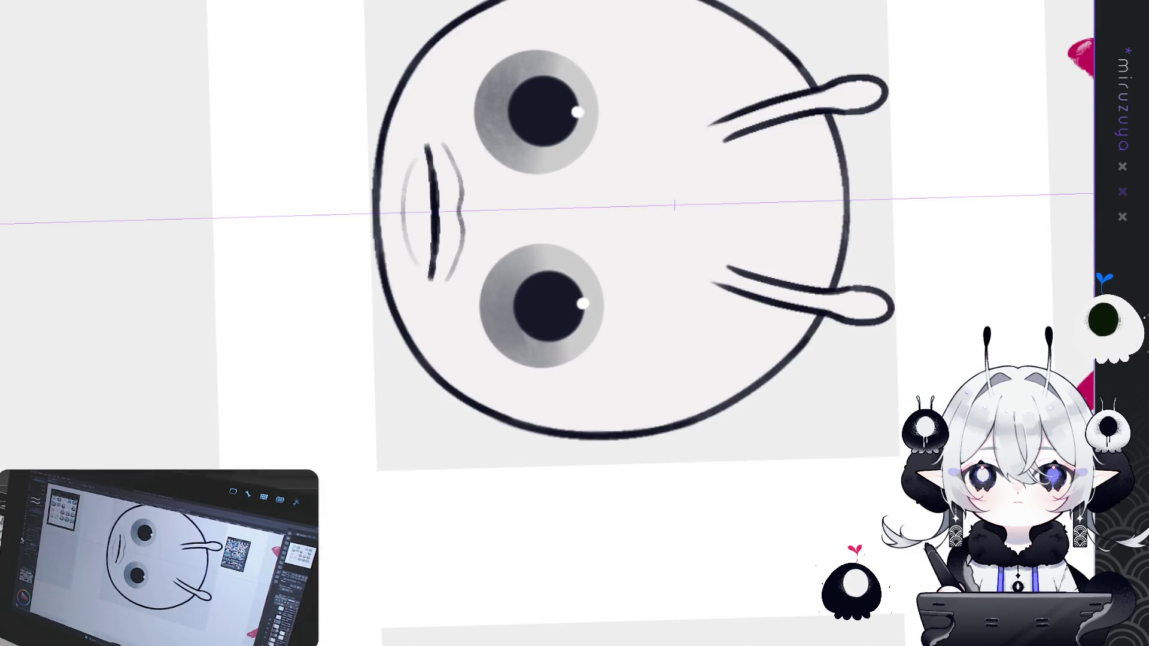